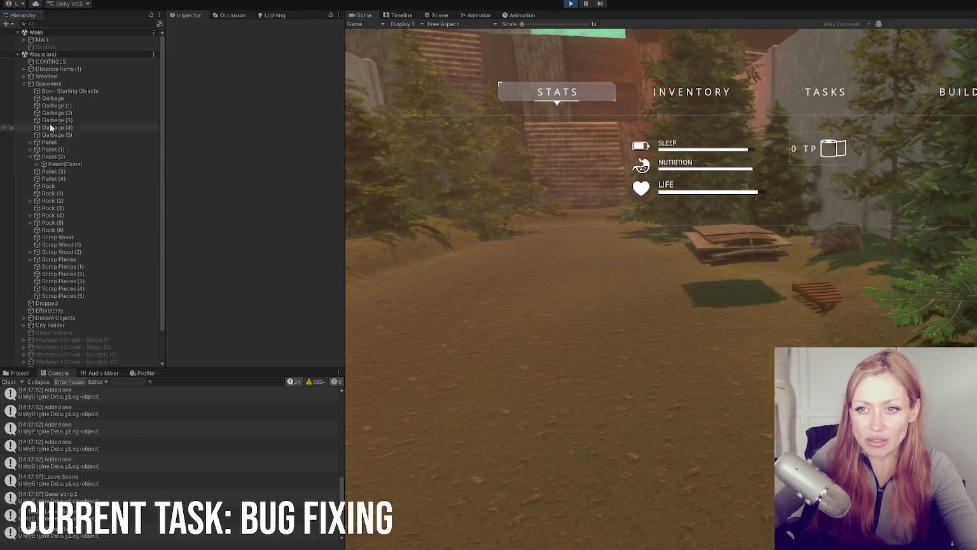
# Collapse Spawners in the Hierarchy, close the STATS menu, and walk the player up to the red door
pyautogui.click(24, 83)
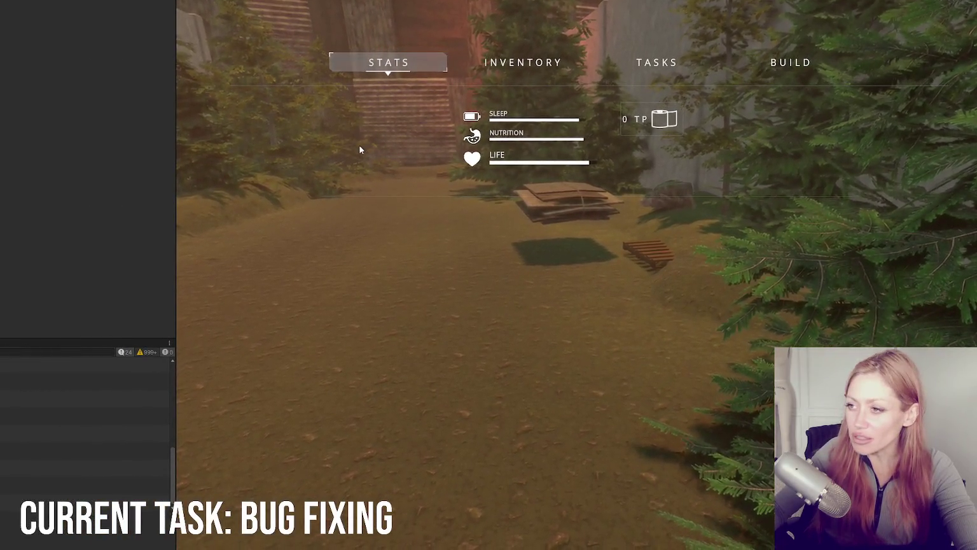
pyautogui.press('Tab')
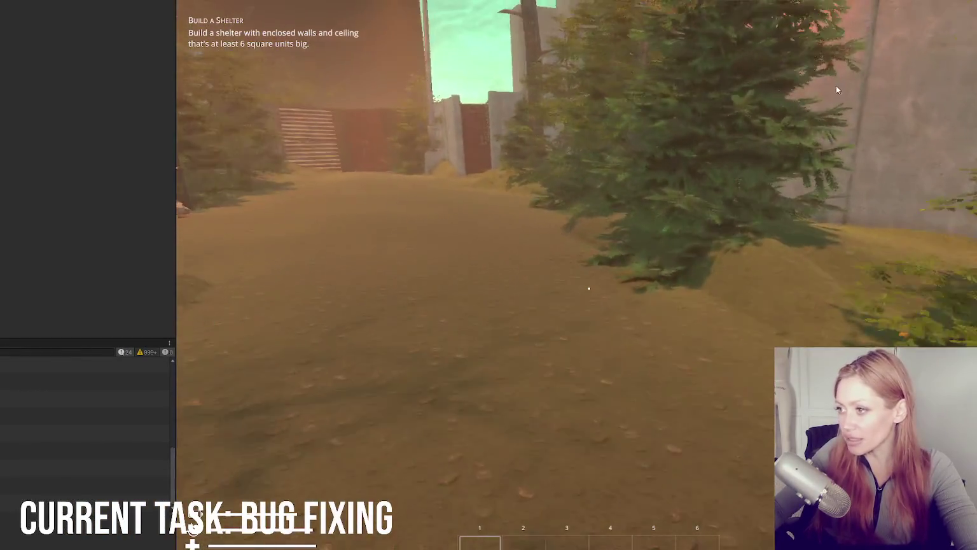
pyautogui.click(837, 90)
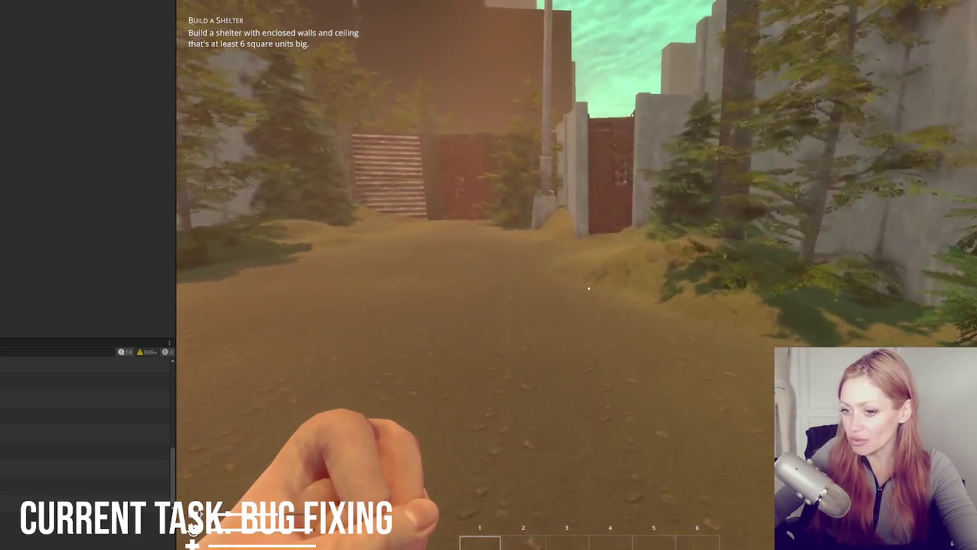
pyautogui.press('w')
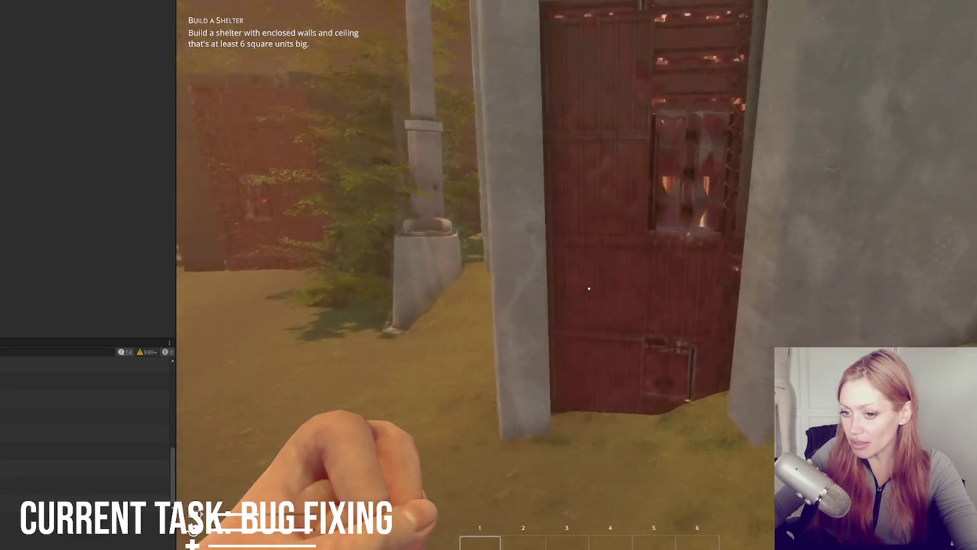
pyautogui.press('w')
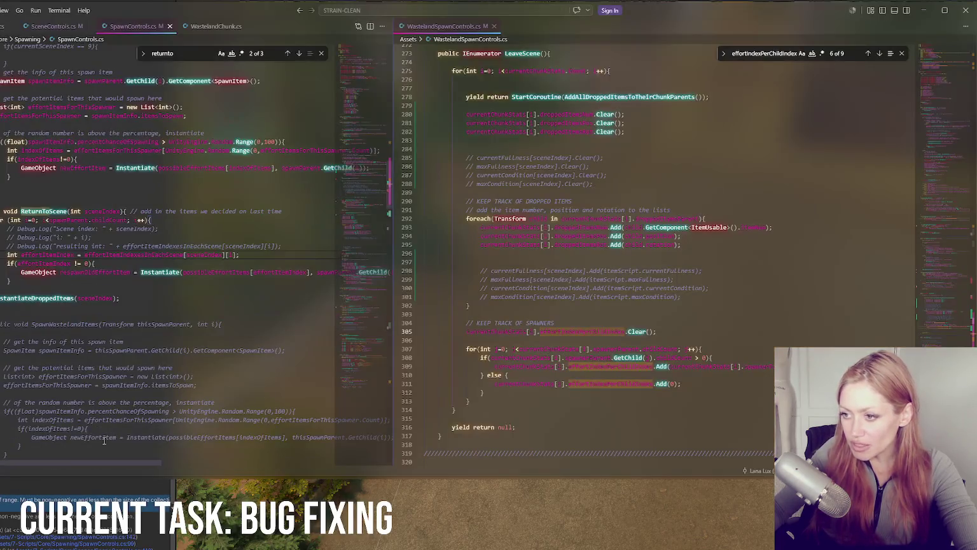
# Temporarily uncomment the 'resulting int' Debug.Log in ReturnToScene, review nearby lines, then comment it out again
pyautogui.click(96, 247)
pyautogui.hotkey('ctrl', '/')
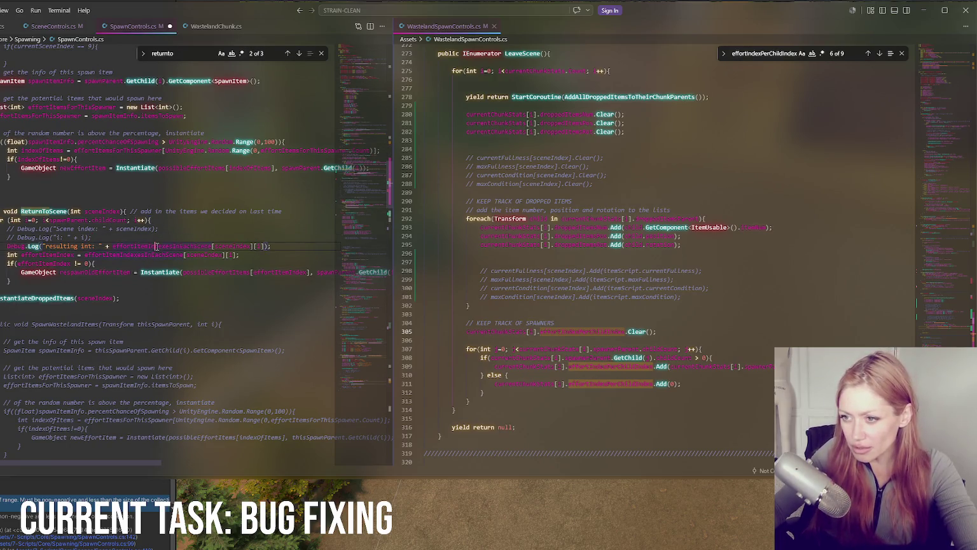
pyautogui.click(262, 247)
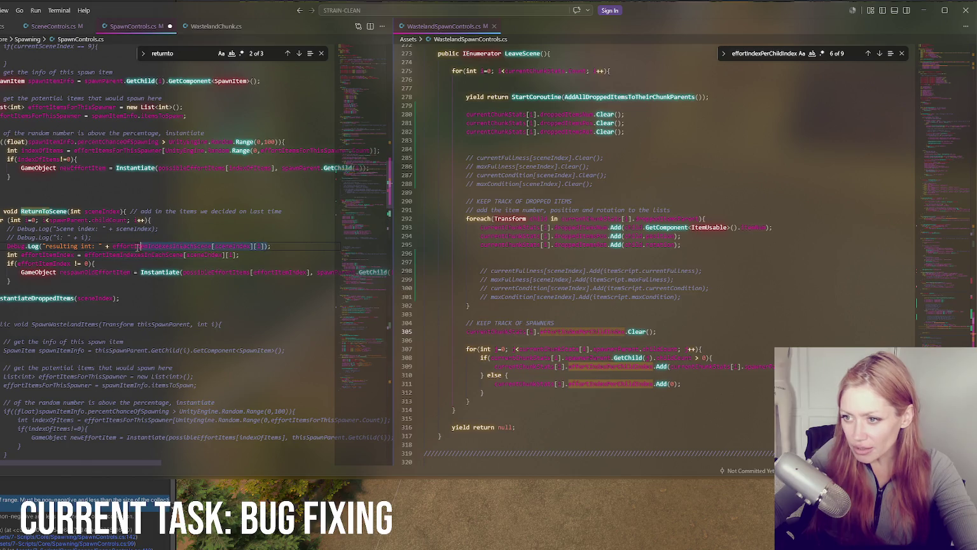
pyautogui.click(238, 247)
pyautogui.click(74, 228)
pyautogui.click(212, 246)
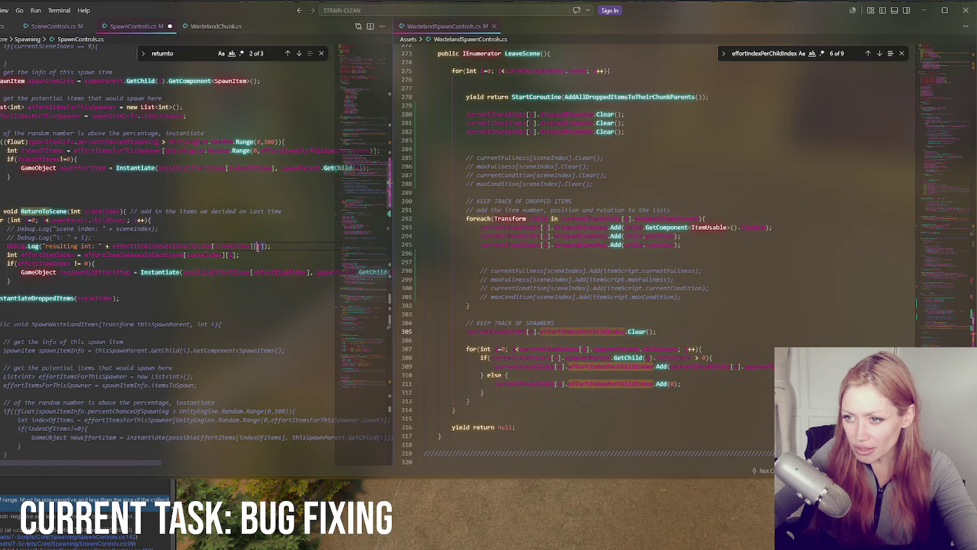
pyautogui.click(156, 254)
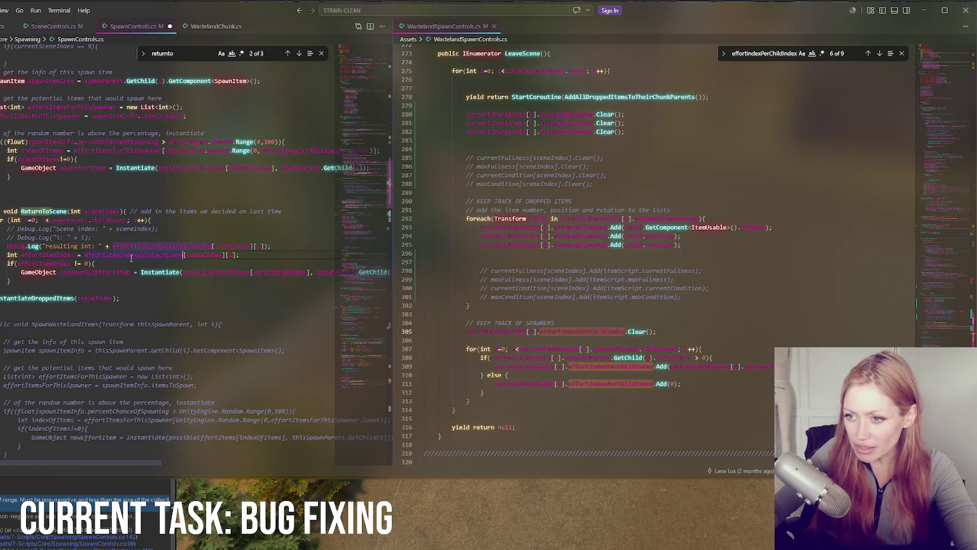
pyautogui.click(93, 237)
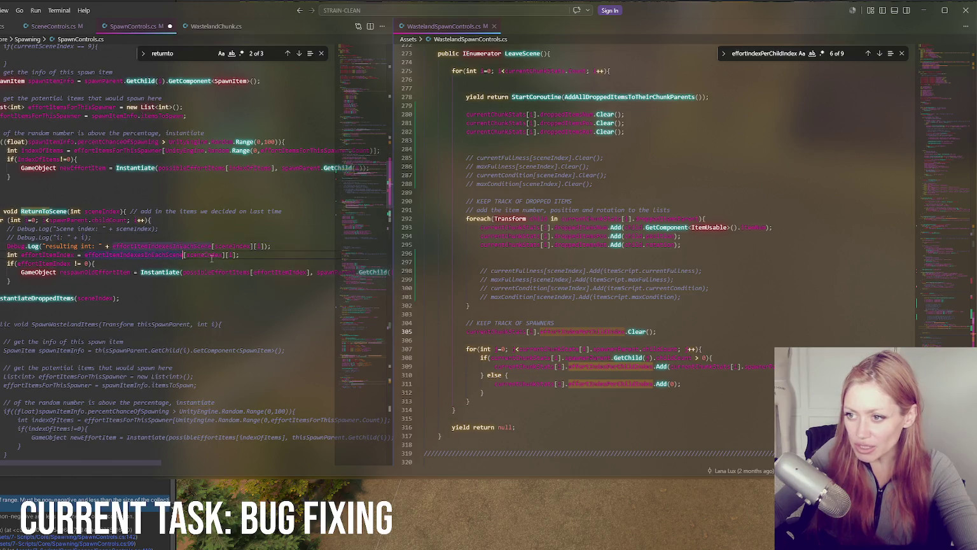
pyautogui.click(114, 246)
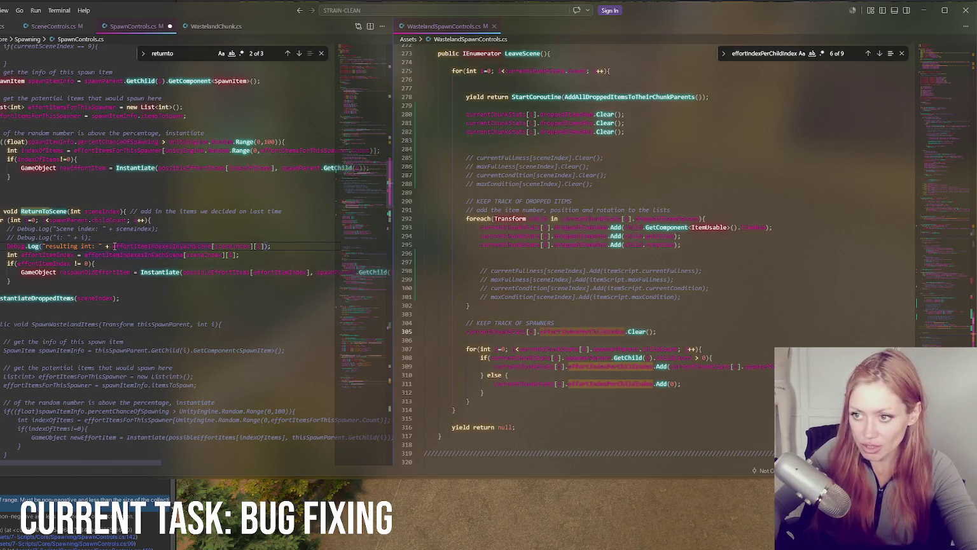
pyautogui.hotkey('ctrl', '/')
pyautogui.click(139, 255)
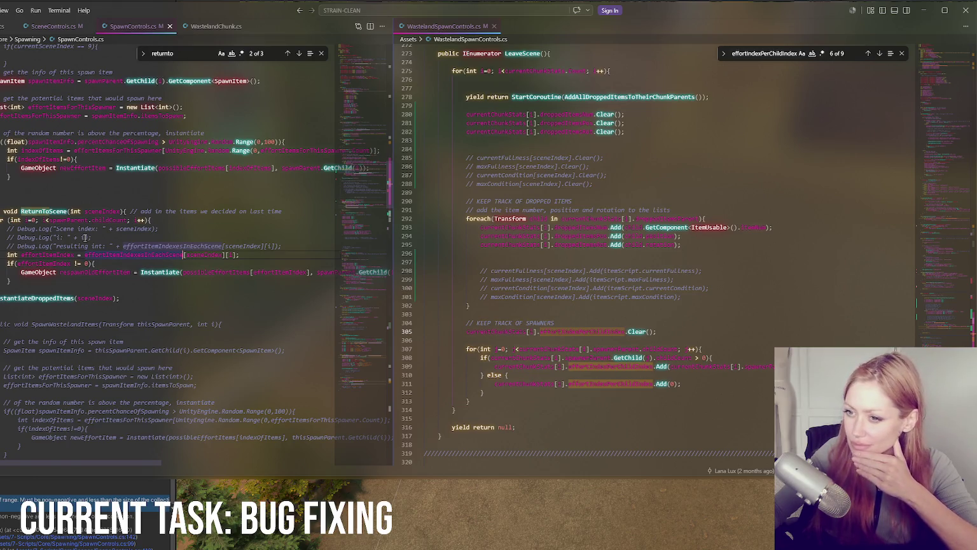
# Open the Console error's ReturnToScene line in VS Code and widen the left code pane
pyautogui.click(388, 266)
pyautogui.moveTo(363, 223); pyautogui.dragTo(361, 200)
pyautogui.doubleClick(11, 490)
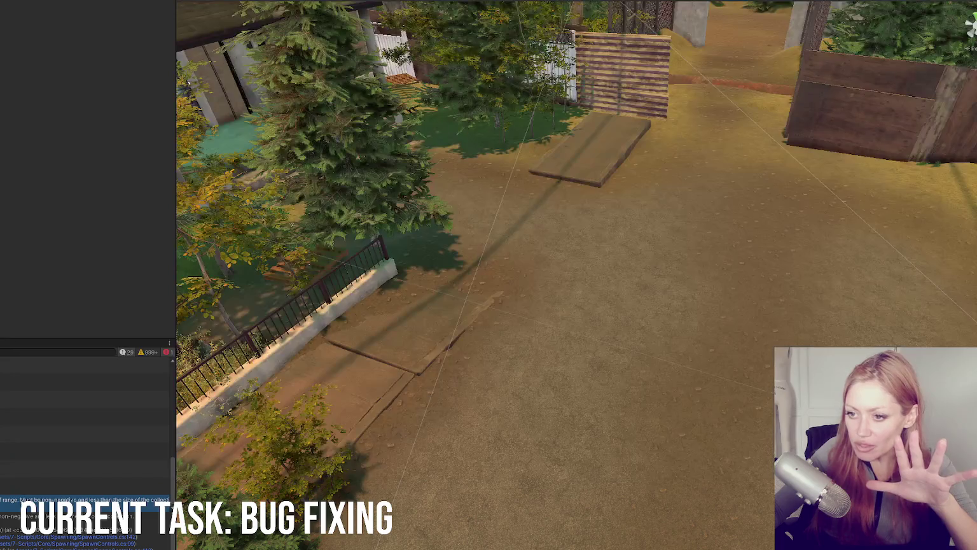
pyautogui.moveTo(394, 348)
pyautogui.mouseDown()
pyautogui.moveTo(523, 343)
pyautogui.moveTo(436, 341)
pyautogui.moveTo(476, 340)
pyautogui.mouseUp()
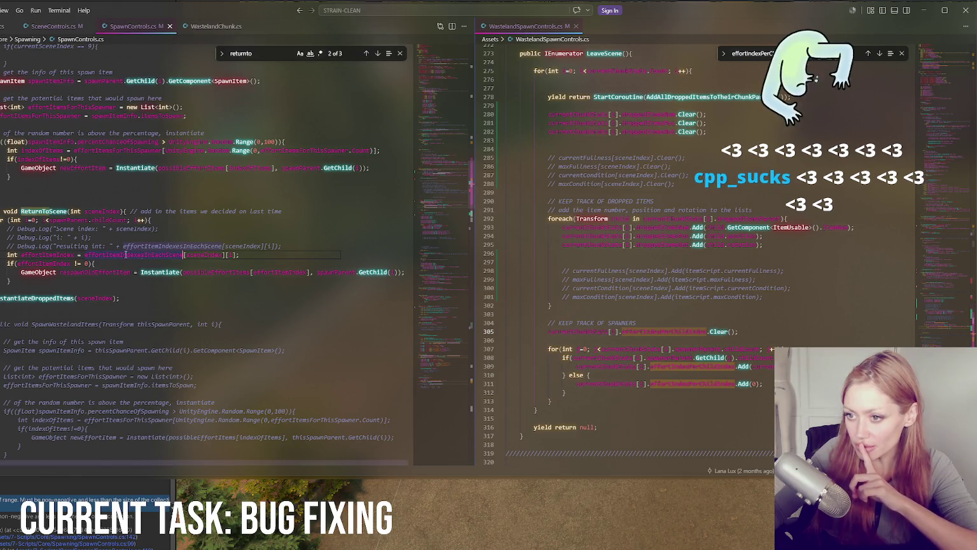
# Search the left editor for effortItemIndexesInEachScene and step through matches to GenerateEffortItemList (6 of 14)
pyautogui.click(821, 290)
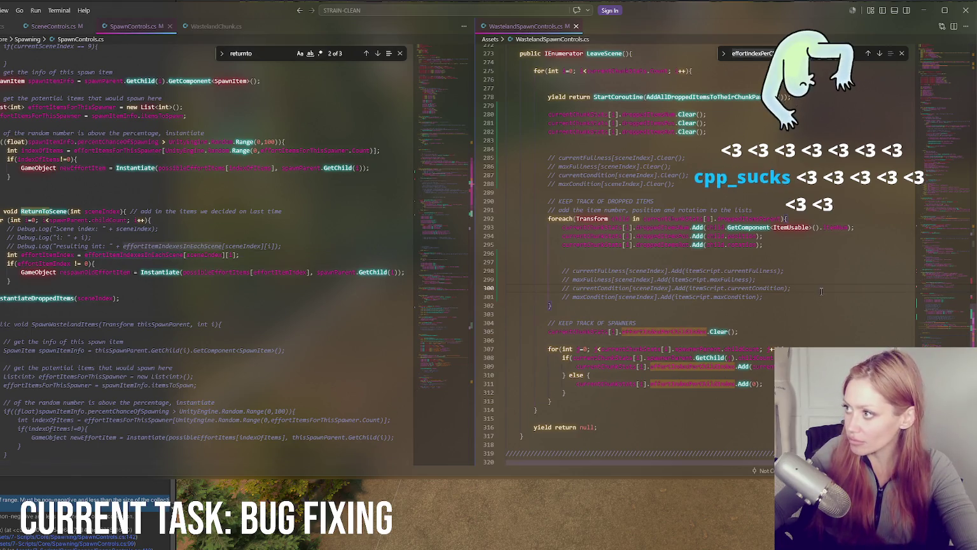
pyautogui.hotkey('ctrl', '1')
pyautogui.hotkey('ctrl', 'f')
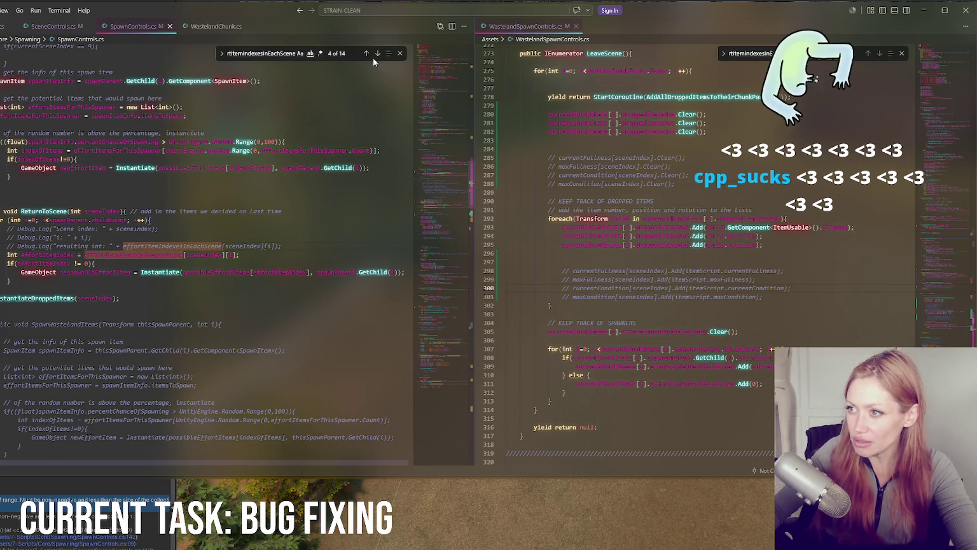
pyautogui.scroll(15, 254, 191)
pyautogui.click(260, 115)
pyautogui.click(377, 57)
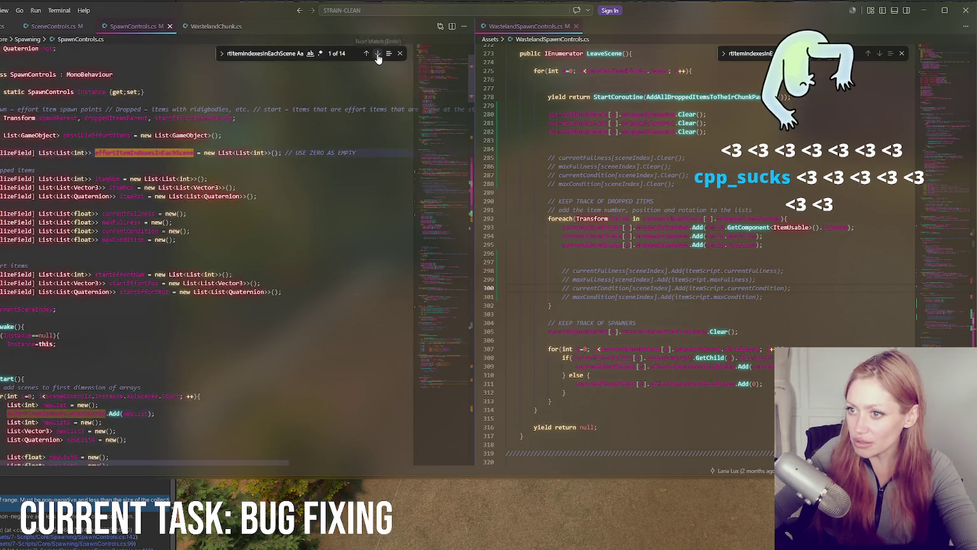
pyautogui.click(378, 56)
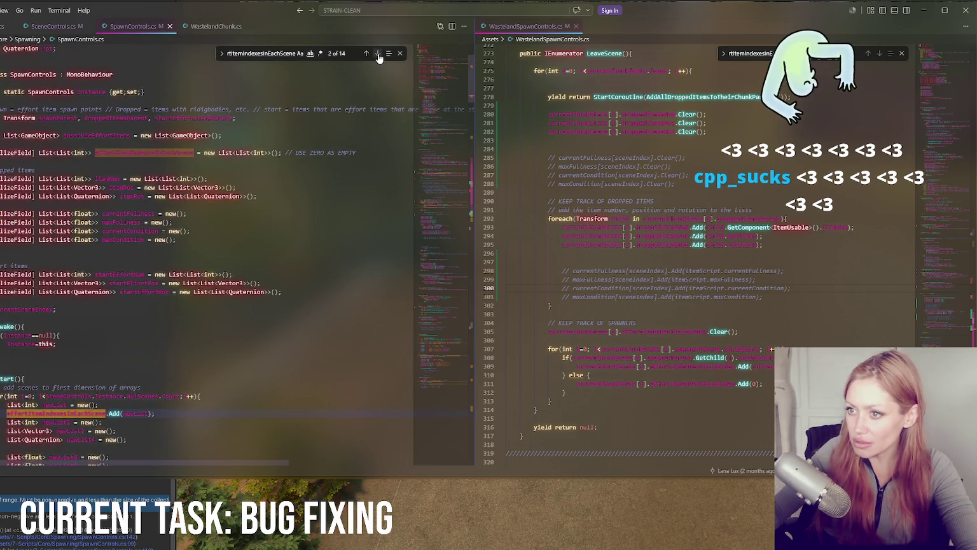
pyautogui.click(378, 56)
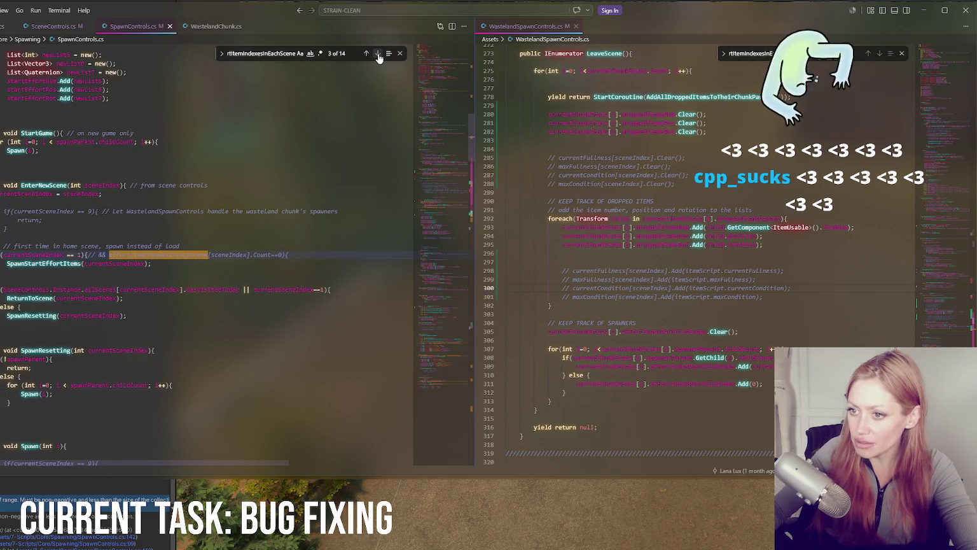
pyautogui.click(378, 56)
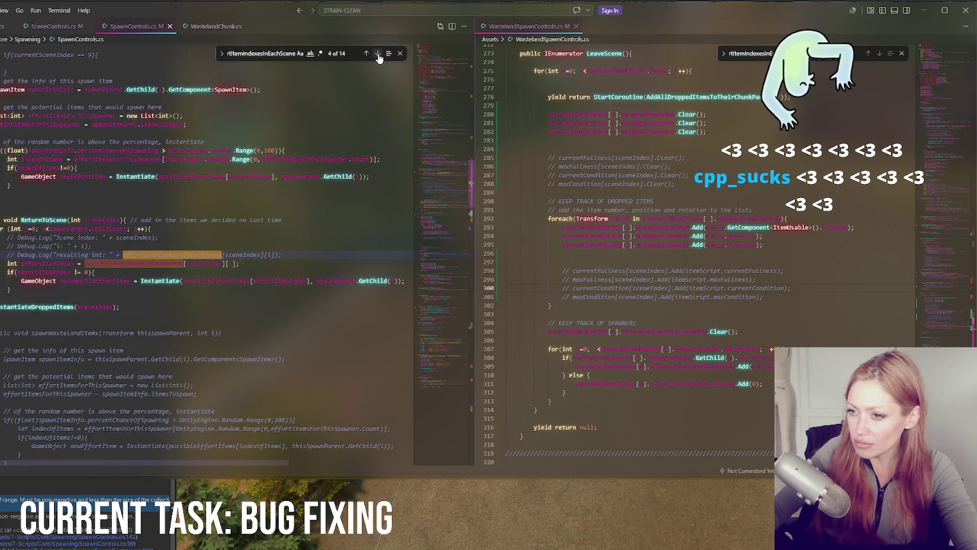
pyautogui.click(378, 57)
pyautogui.click(378, 57)
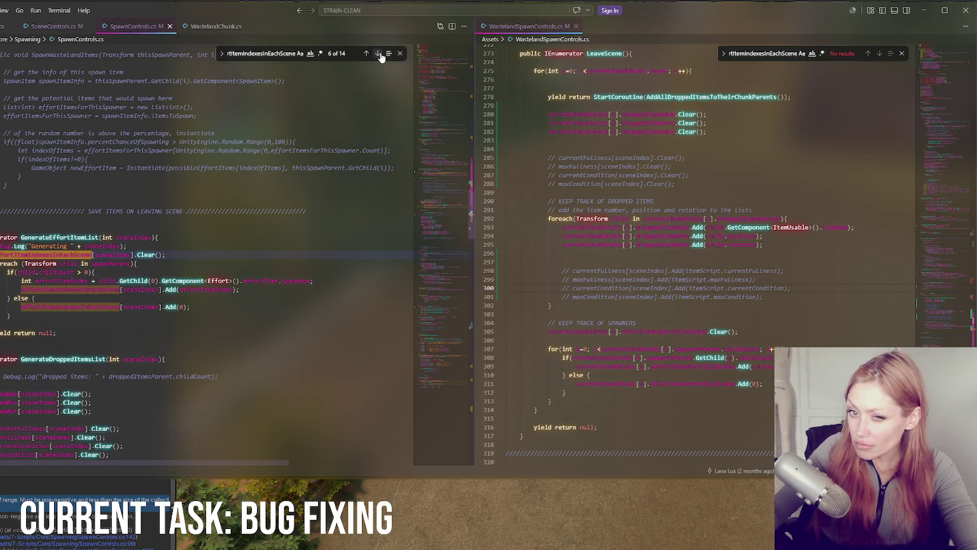
pyautogui.doubleClick(52, 237)
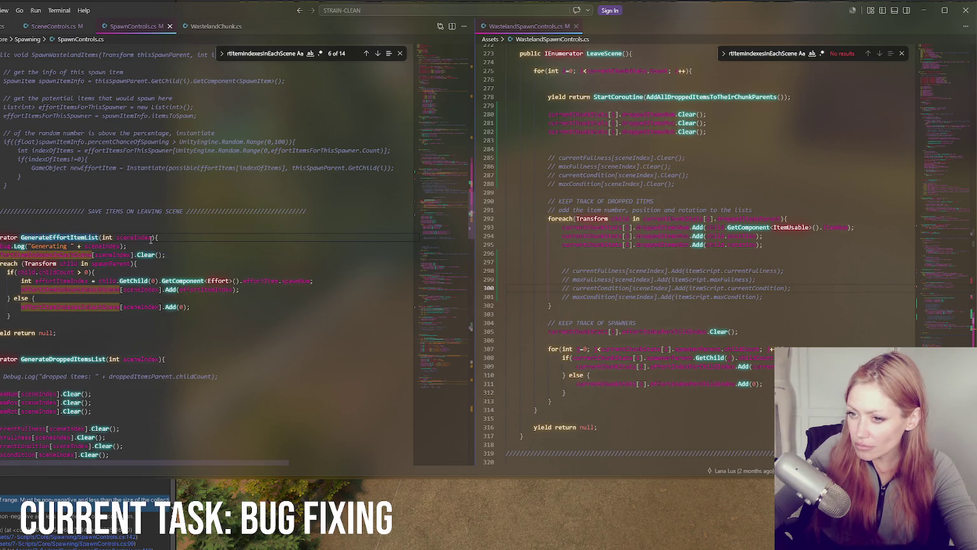
pyautogui.hotkey('ctrl', 'f')
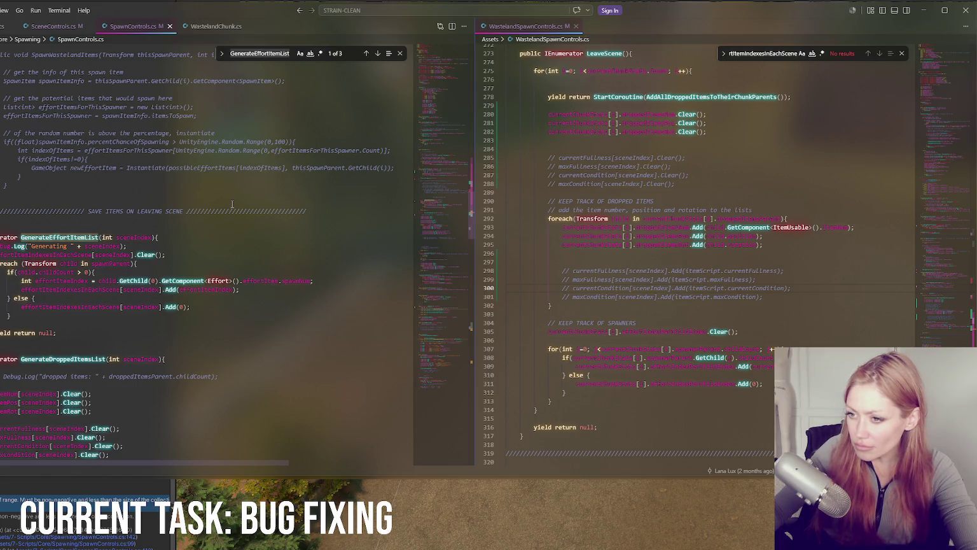
pyautogui.click(367, 55)
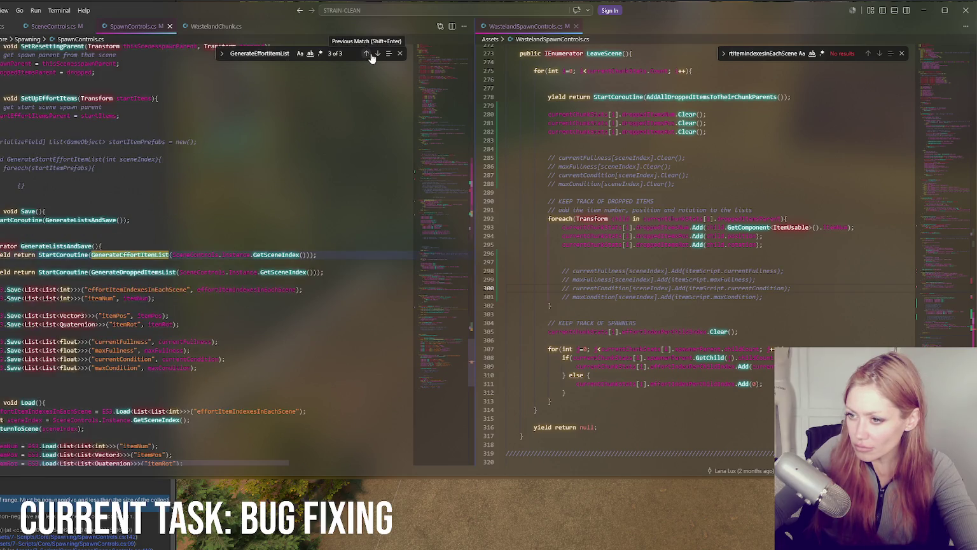
pyautogui.click(378, 54)
pyautogui.click(378, 55)
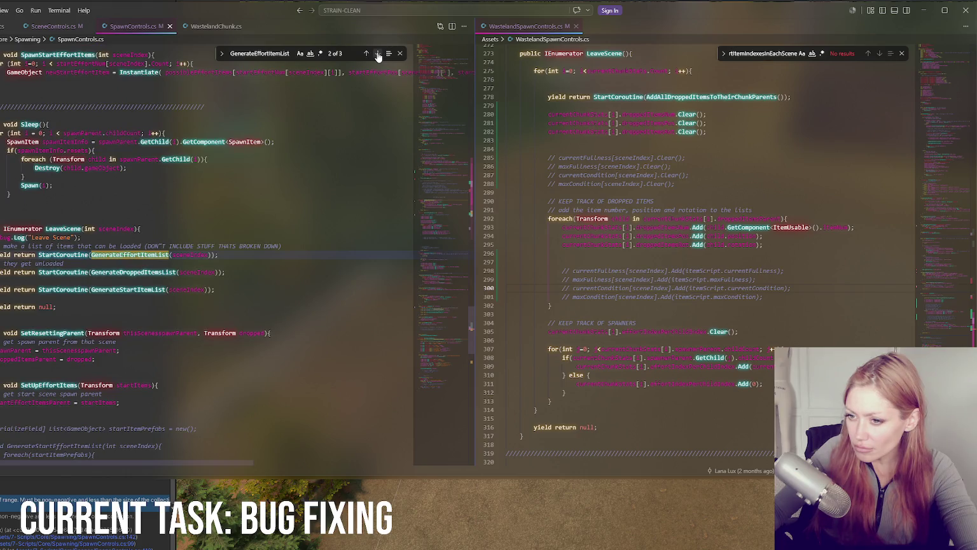
pyautogui.click(378, 54)
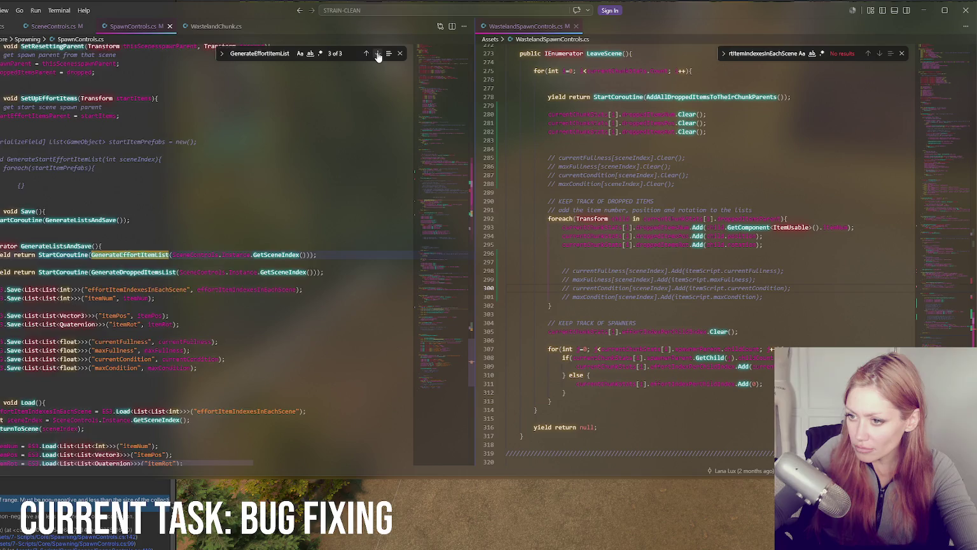
pyautogui.click(378, 54)
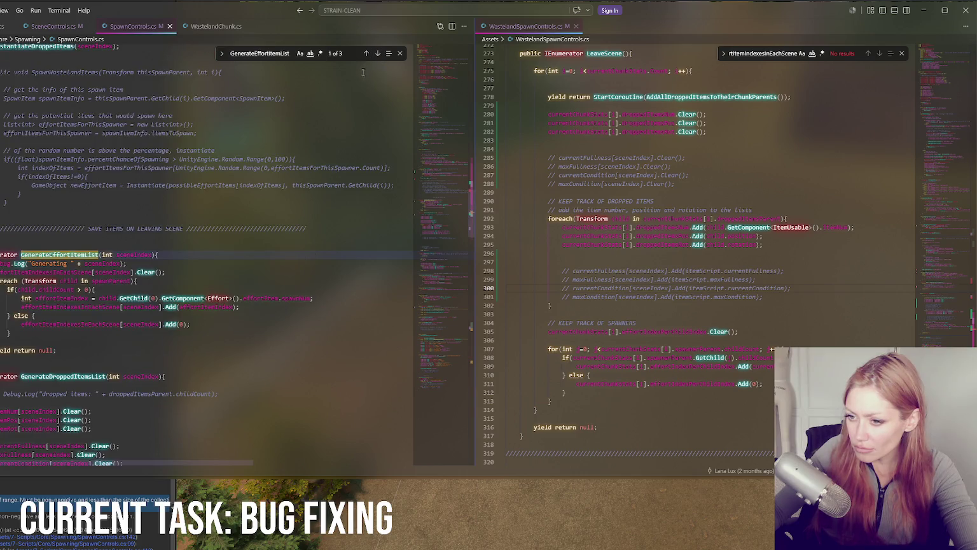
pyautogui.scroll(5, 330, 174)
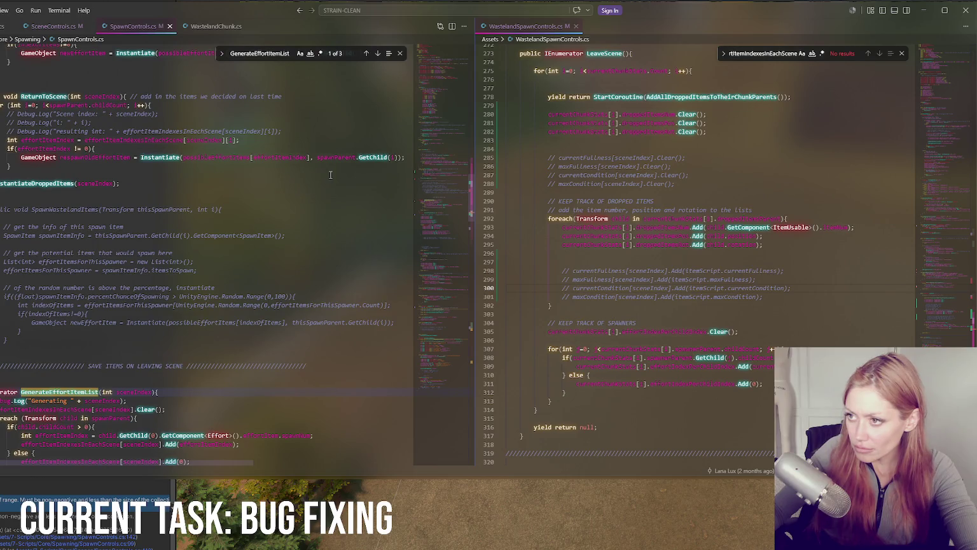
pyautogui.scroll(-3, 331, 175)
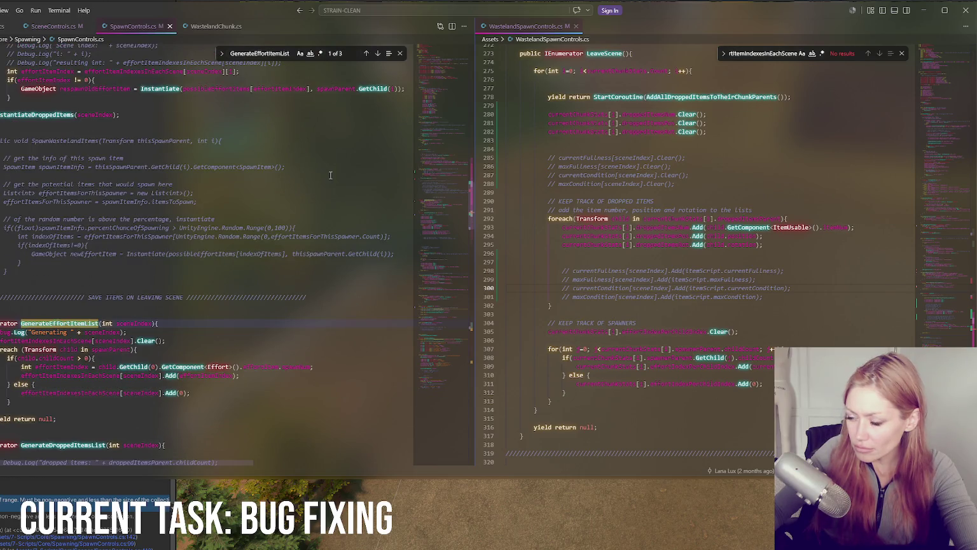
pyautogui.click(694, 210)
pyautogui.scroll(-5, 65, 386)
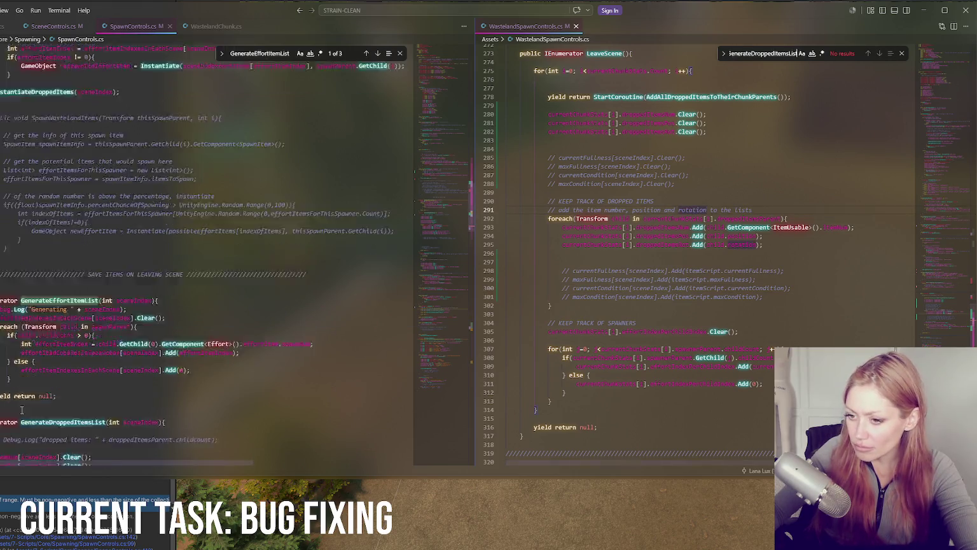
pyautogui.scroll(-4, 66, 387)
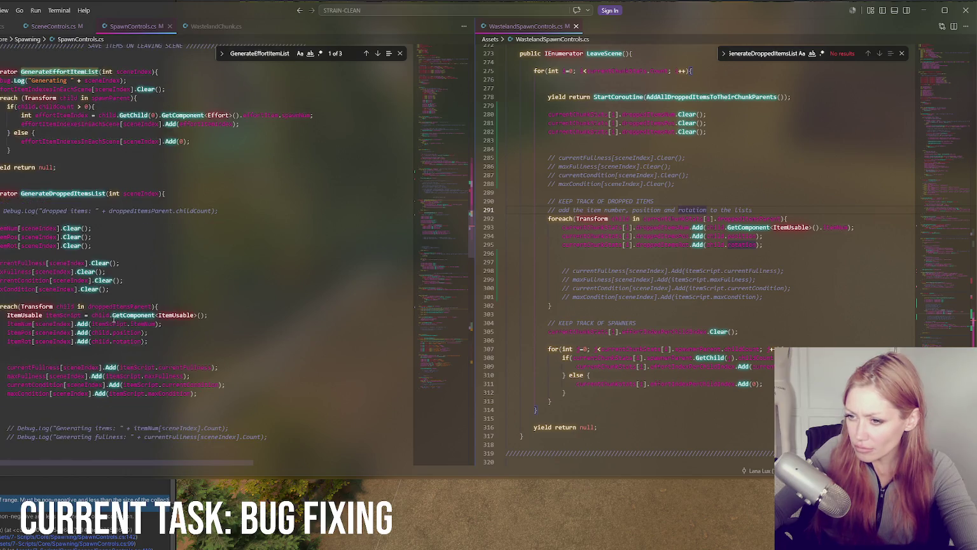
pyautogui.scroll(3, 148, 363)
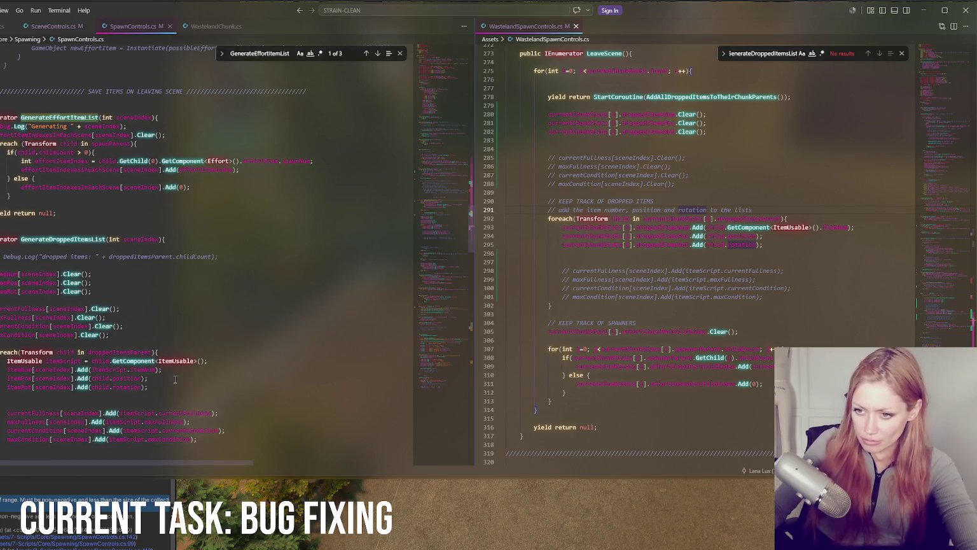
pyautogui.scroll(3, 159, 368)
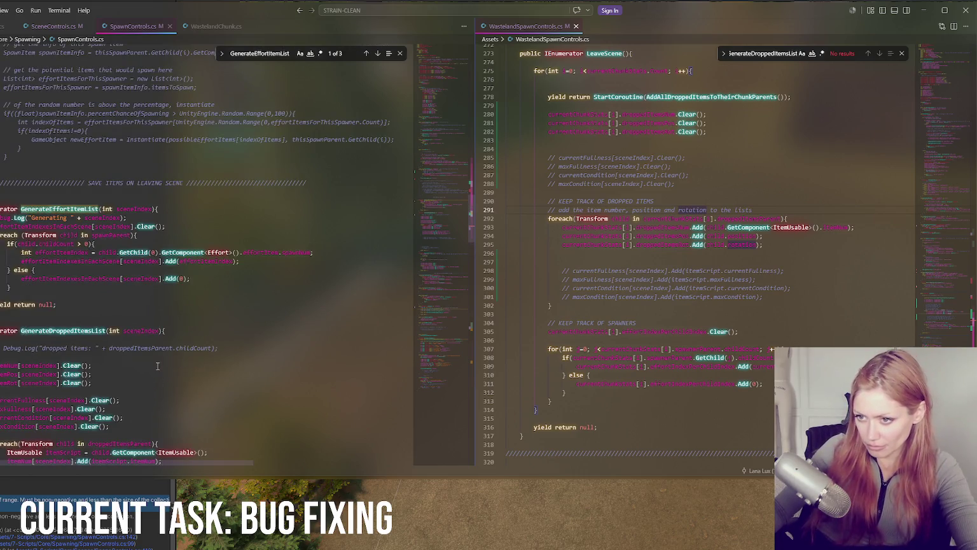
pyautogui.click(119, 278)
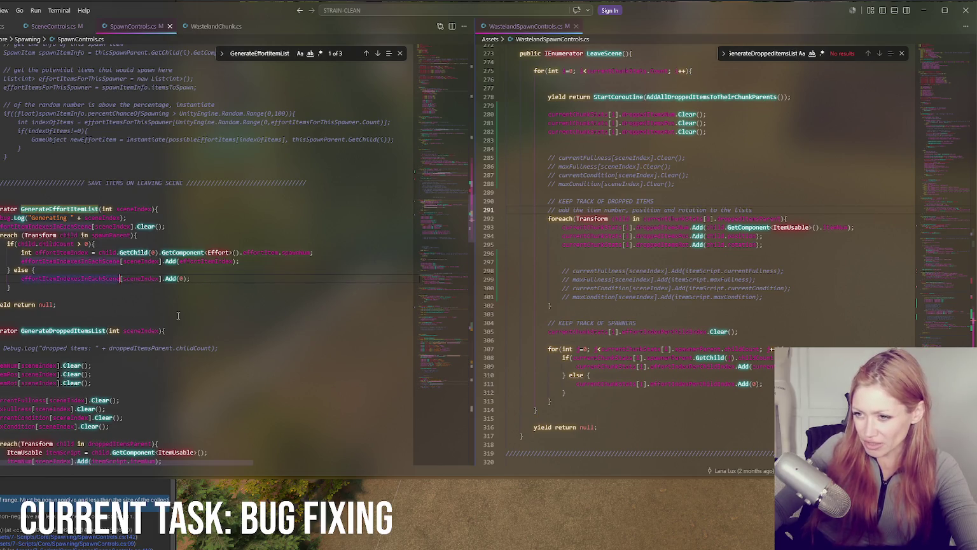
pyautogui.click(158, 278)
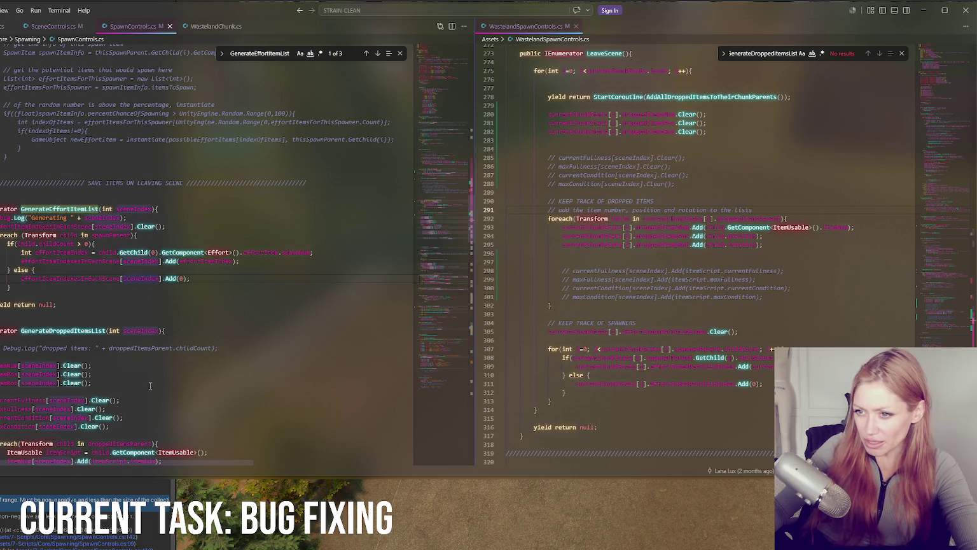
pyautogui.scroll(10, 147, 386)
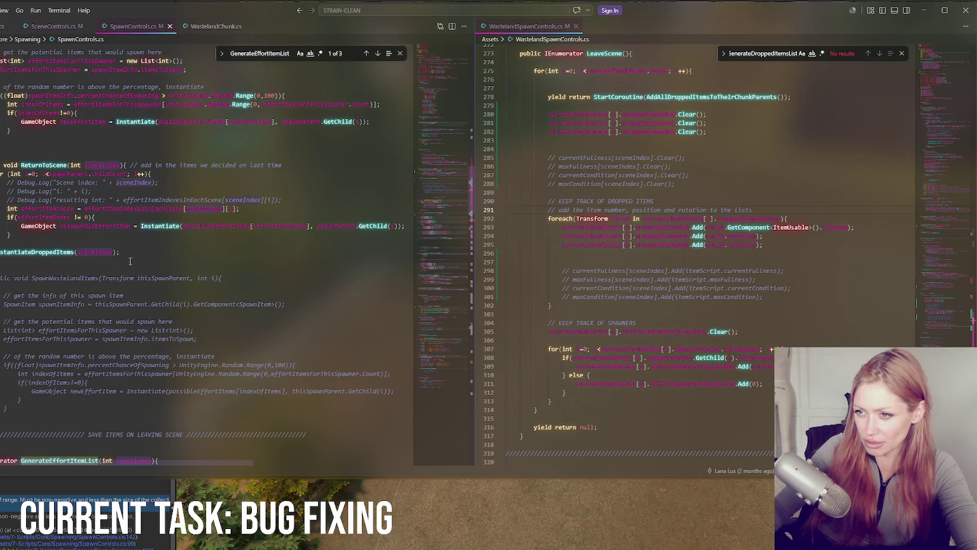
# Add a Debug.Log line in ReturnToScene reading 'effort item lists per for scenes count: '
pyautogui.click(222, 208)
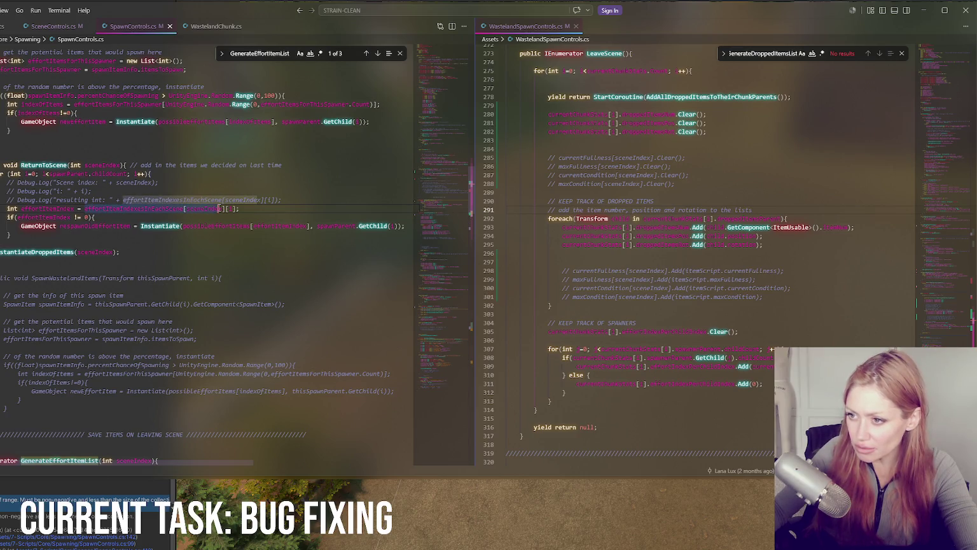
pyautogui.click(312, 201)
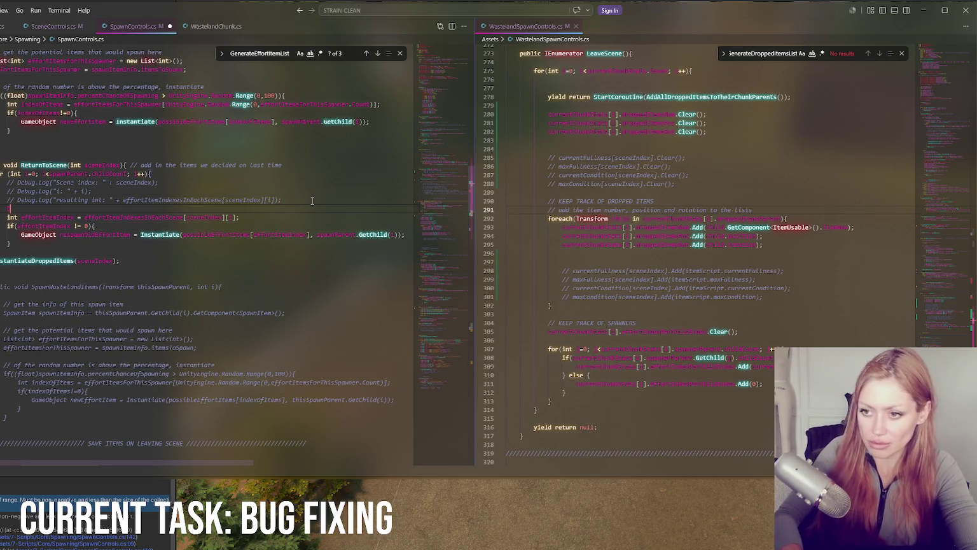
pyautogui.write('Debug.')
pyautogui.press('Return')
pyautogui.write('Debug.Log("ef')
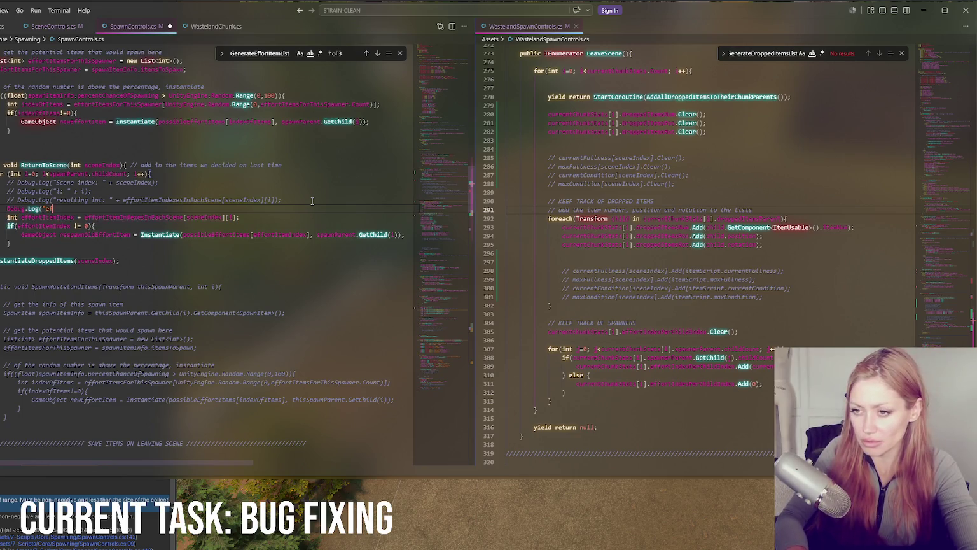
pyautogui.write('fort items sa')
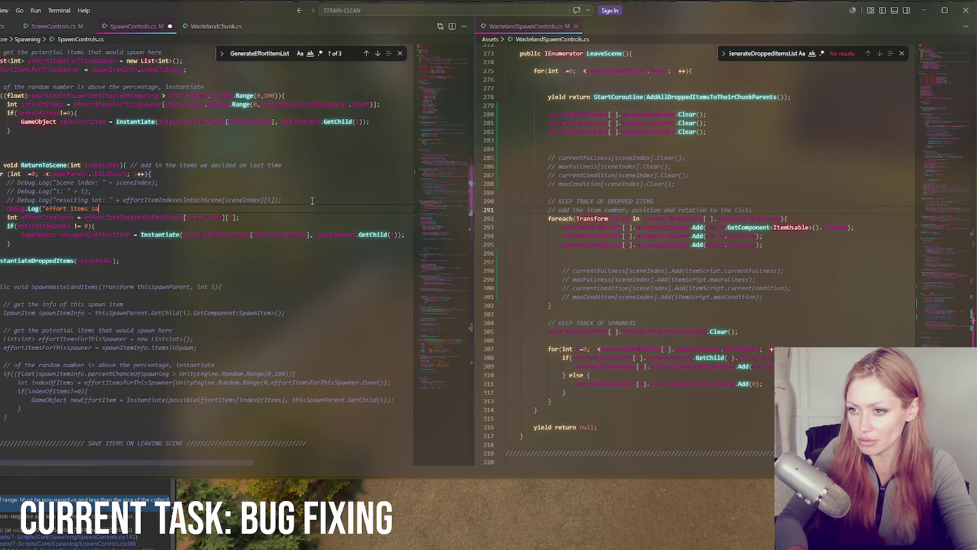
pyautogui.press('BackSpace')
pyautogui.write('scenes')
pyautogui.hotkey('ctrl', 'BackSpace')
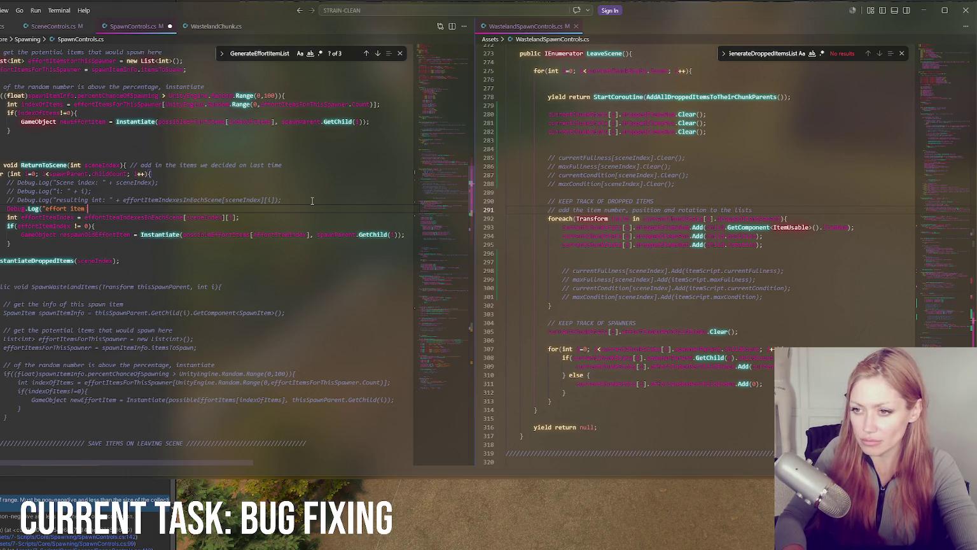
pyautogui.write('item lists')
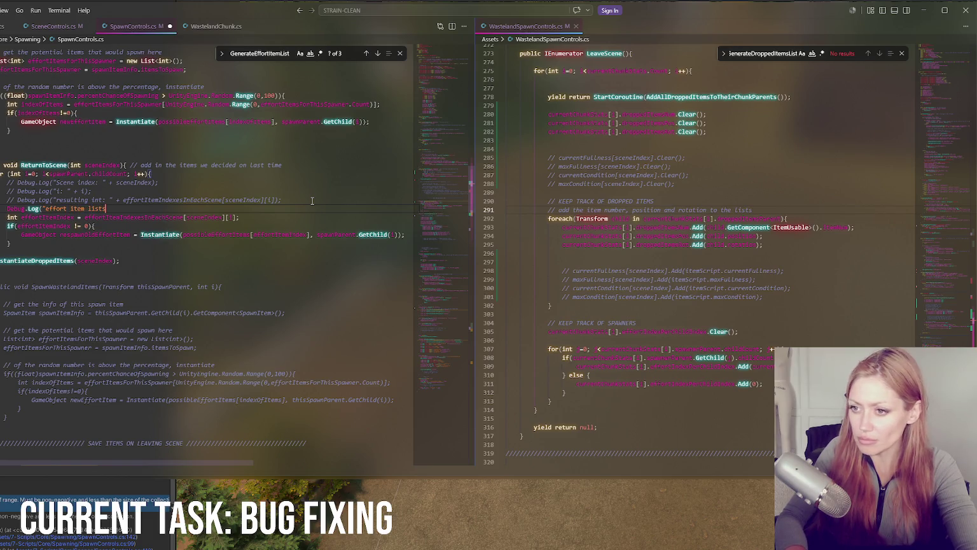
pyautogui.write(' per scen')
pyautogui.hotkey('ctrl', 'BackSpace')
pyautogui.write('for scenes count: "')
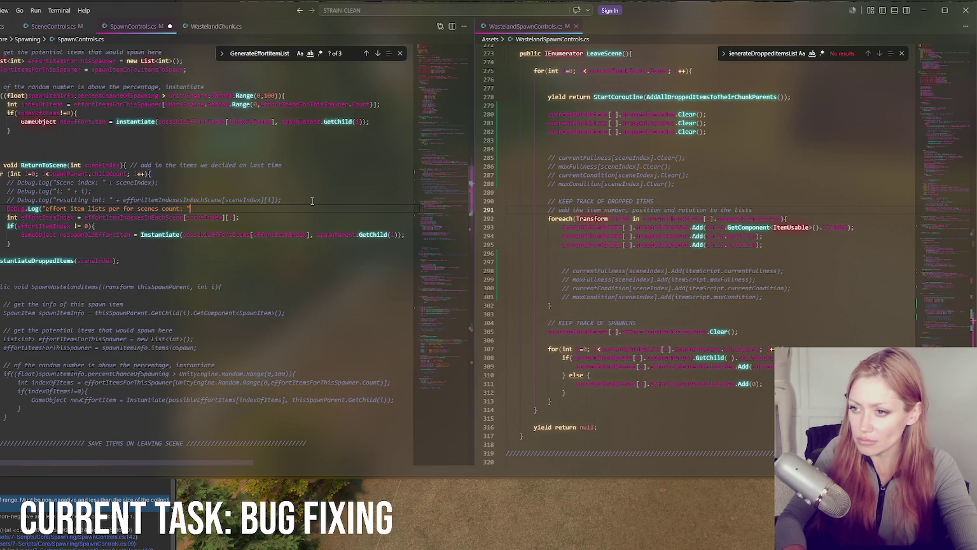
pyautogui.write(');')
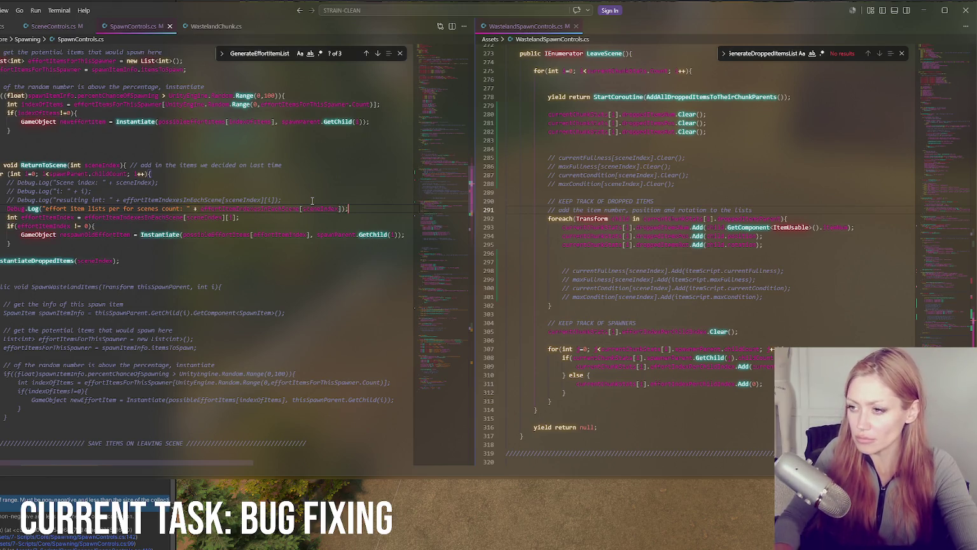
# Append .Count to the logged list and save SpawnControls.cs
pyautogui.click(342, 209)
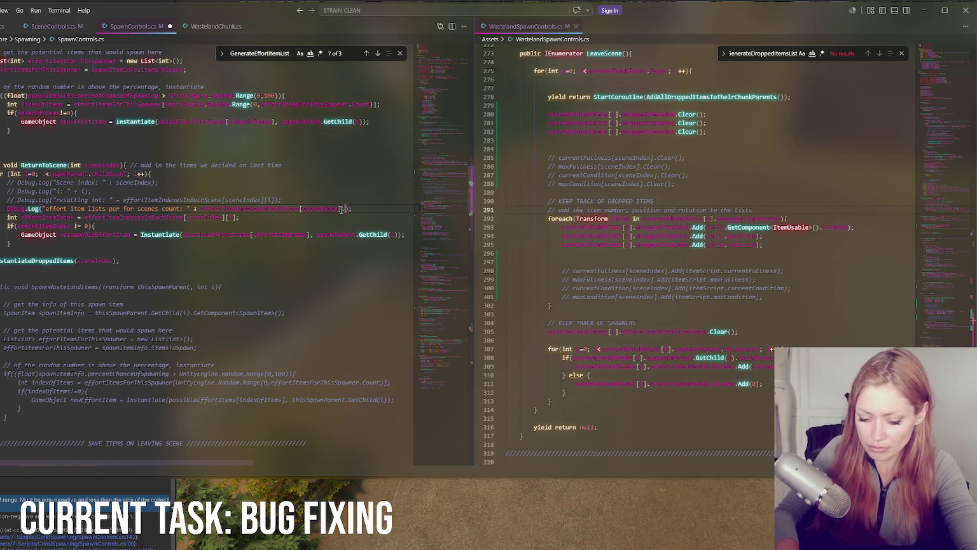
pyautogui.write('.Count')
pyautogui.hotkey('ctrl', 's')
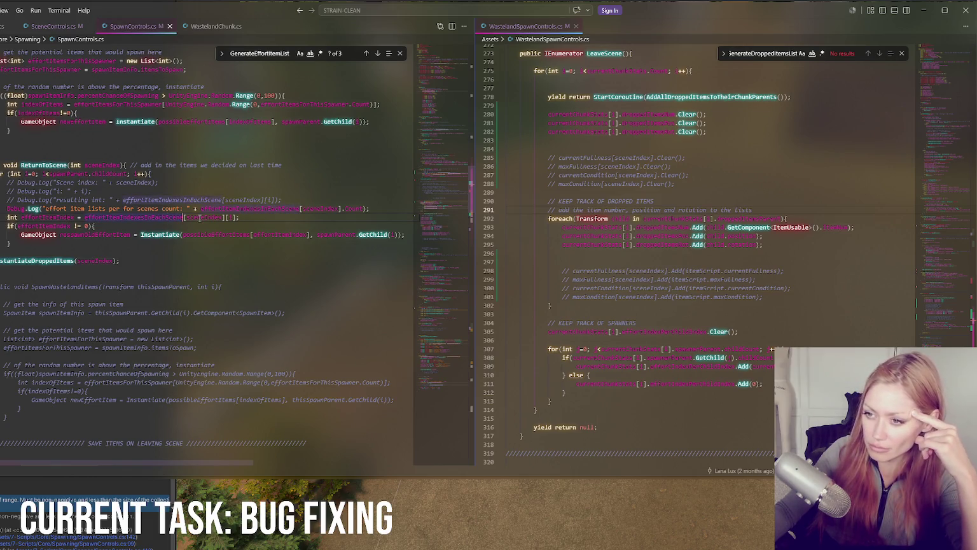
# Add a StartCoroutine call to GenerateEffortItemList after the spawner loop in LeaveScene
pyautogui.doubleClick(167, 218)
pyautogui.hotkey('ctrl', 'f')
pyautogui.click(377, 53)
pyautogui.click(378, 54)
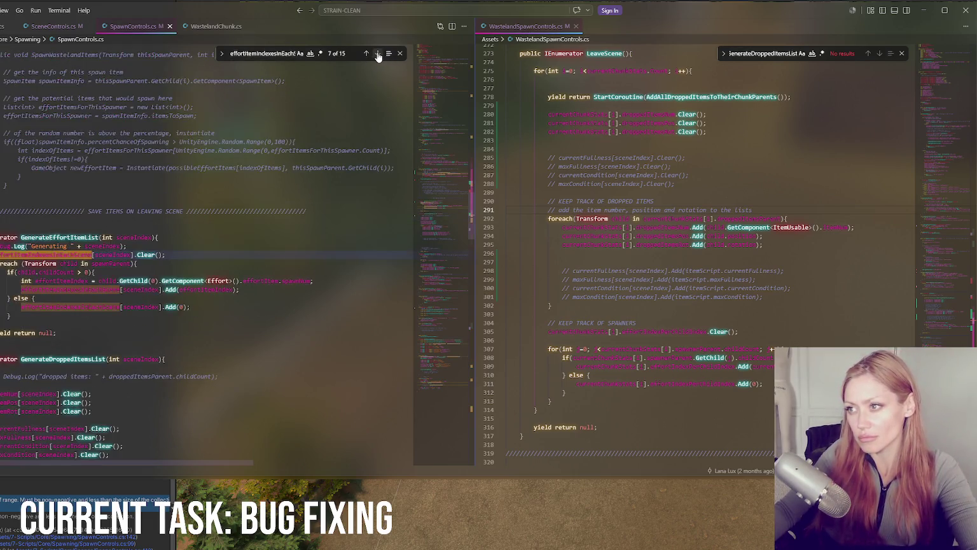
pyautogui.click(186, 289)
pyautogui.click(79, 238)
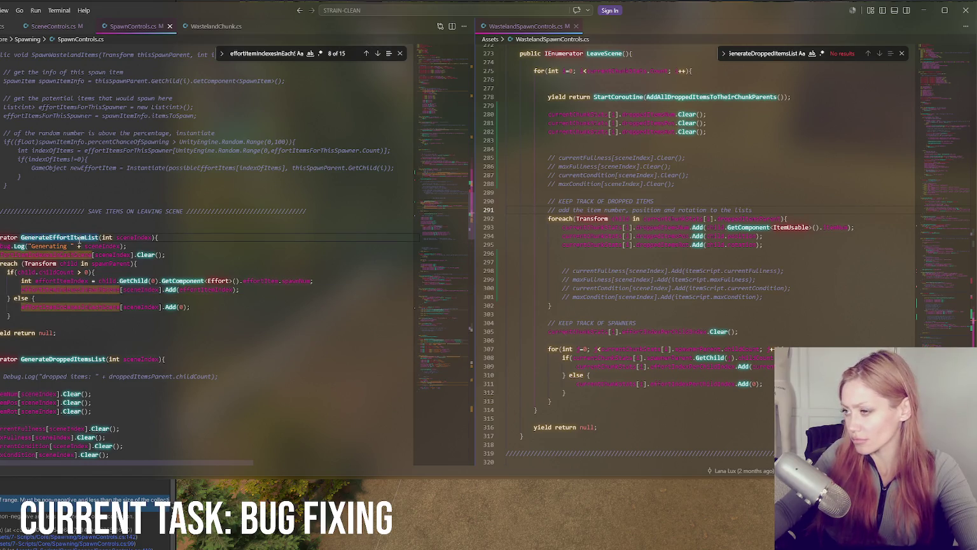
pyautogui.scroll(4, 659, 245)
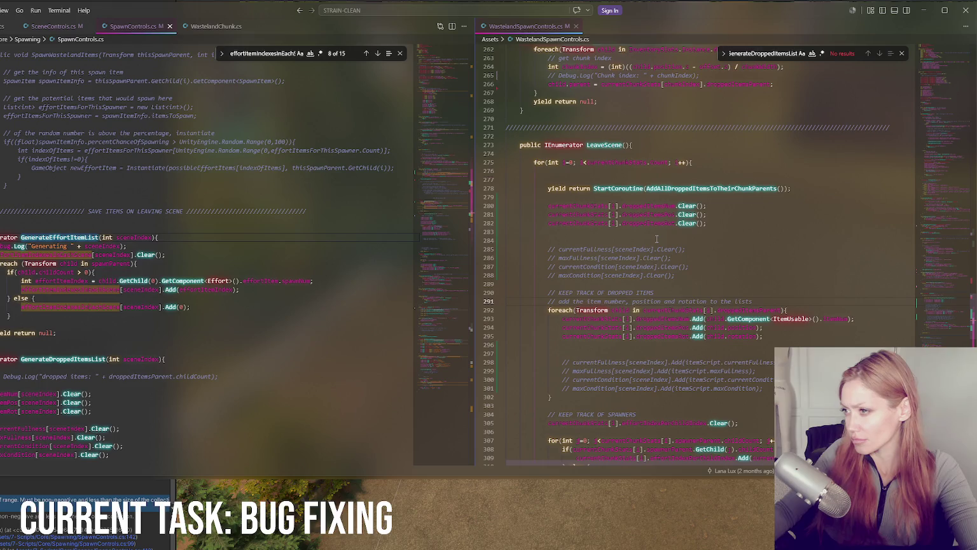
pyautogui.scroll(-7, 657, 239)
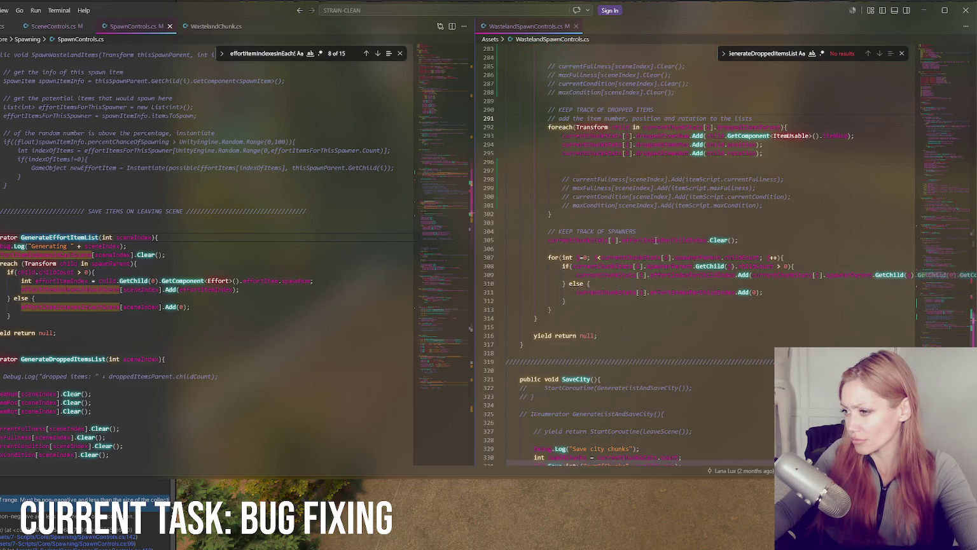
pyautogui.click(580, 320)
pyautogui.press('Return')
pyautogui.press('Return')
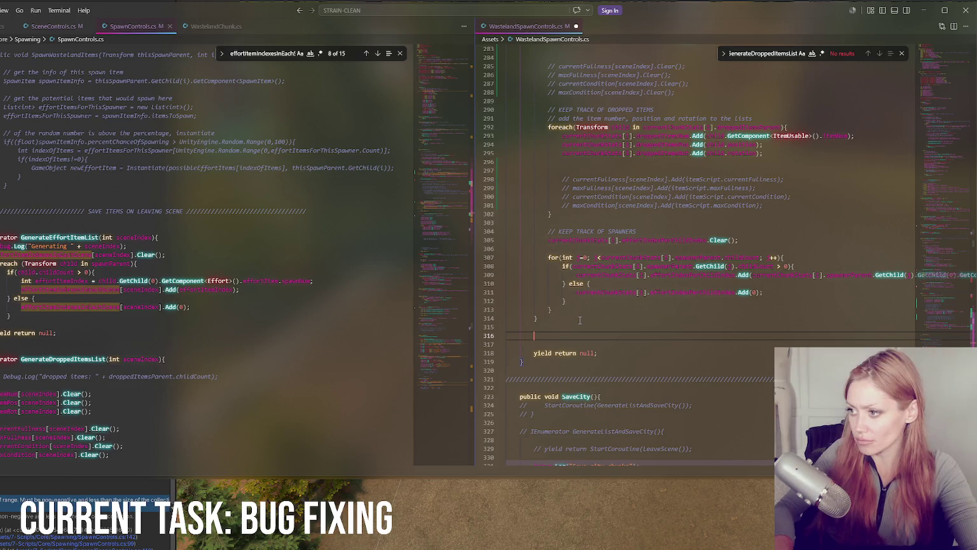
pyautogui.write('curr')
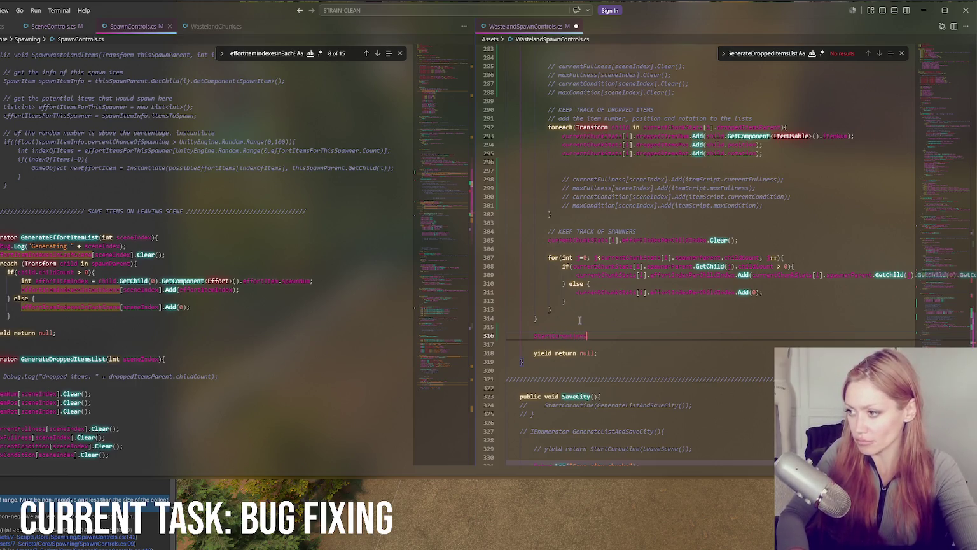
pyautogui.write('(')
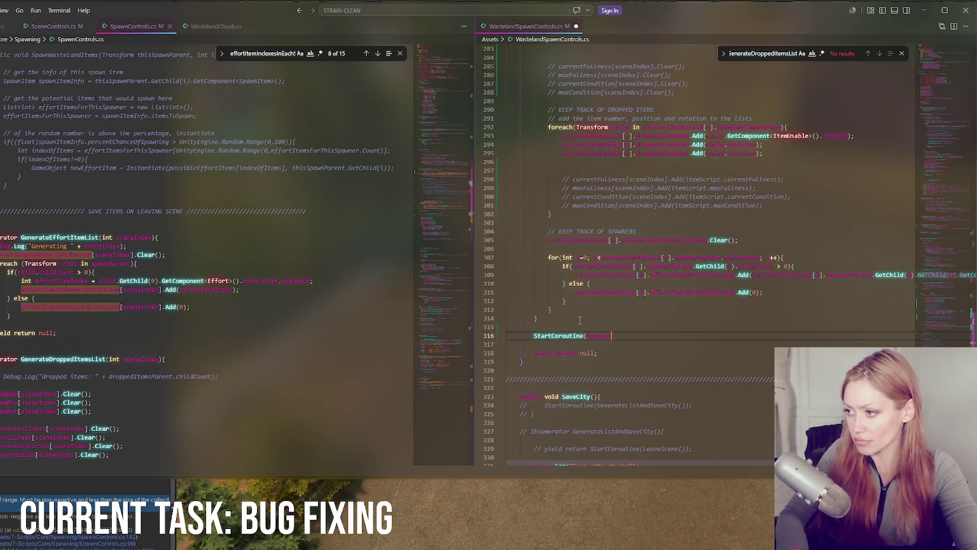
pyautogui.write('Gene')
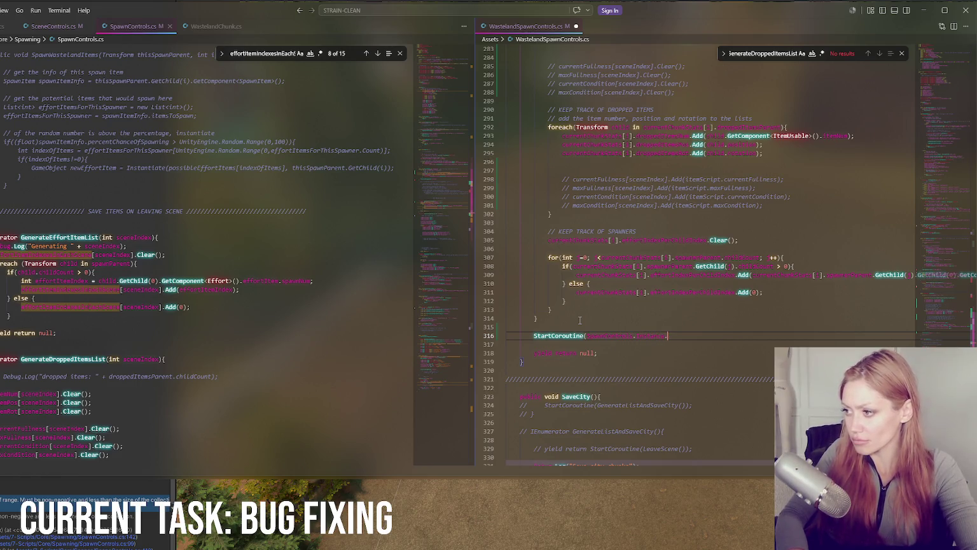
pyautogui.write('());')
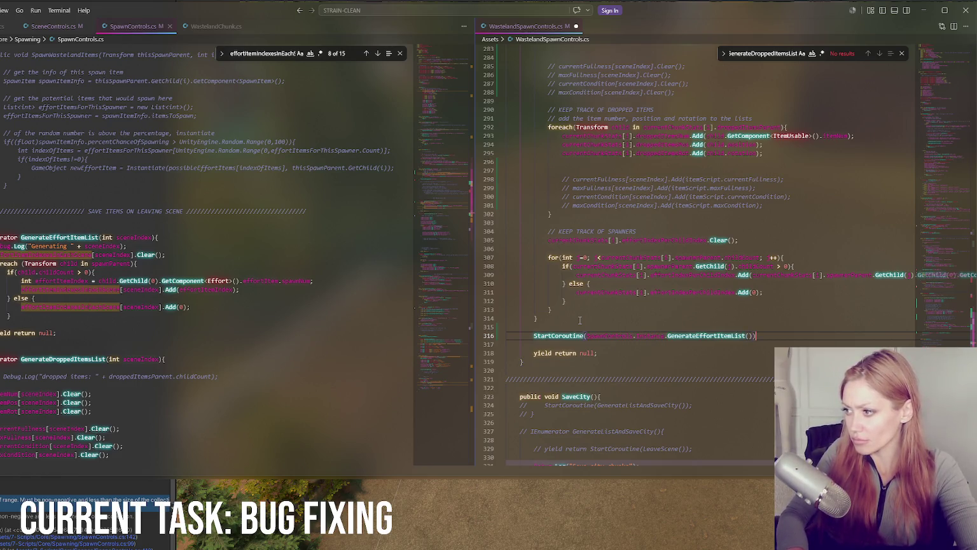
# Make GenerateEffortItemList public and save SpawnControls.cs
pyautogui.click(2, 237)
pyautogui.write('public')
pyautogui.hotkey('ctrl', 's')
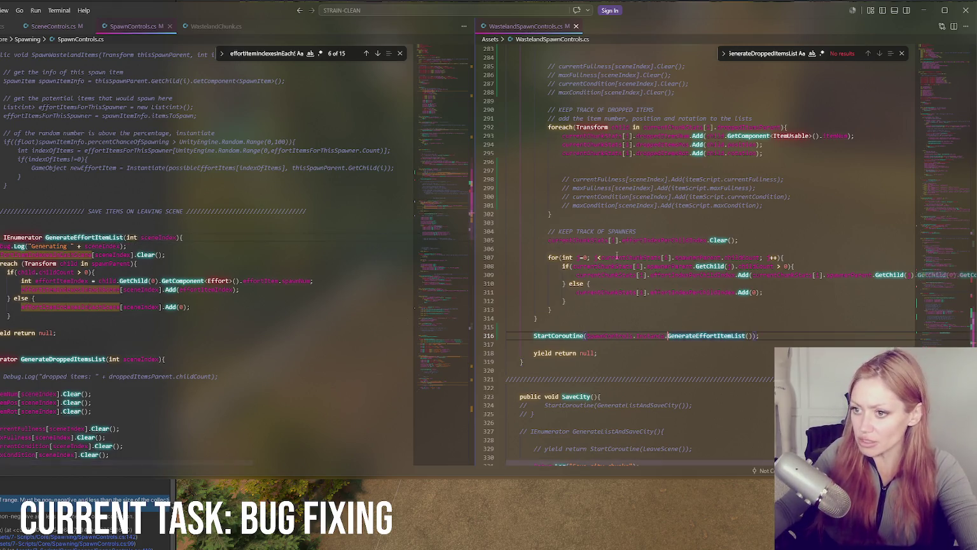
pyautogui.click(167, 509)
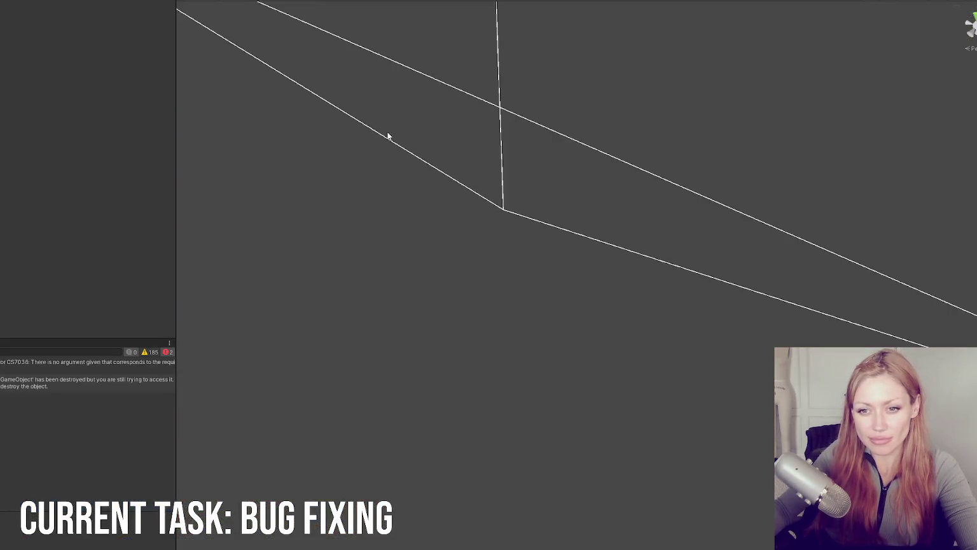
# Open the CS7036 error's source line 316, the argument-less GenerateEffortItemList call, in VS Code
pyautogui.click(88, 362)
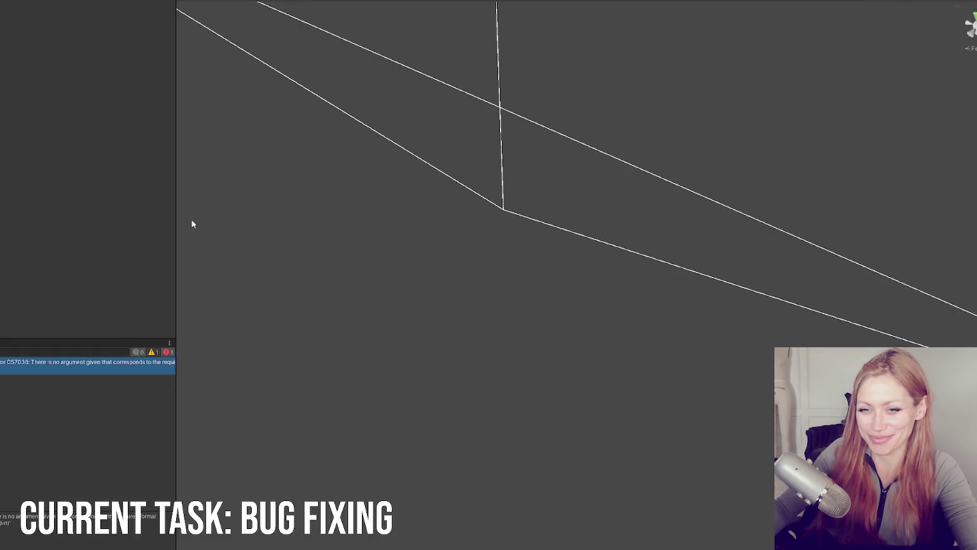
pyautogui.doubleClick(64, 367)
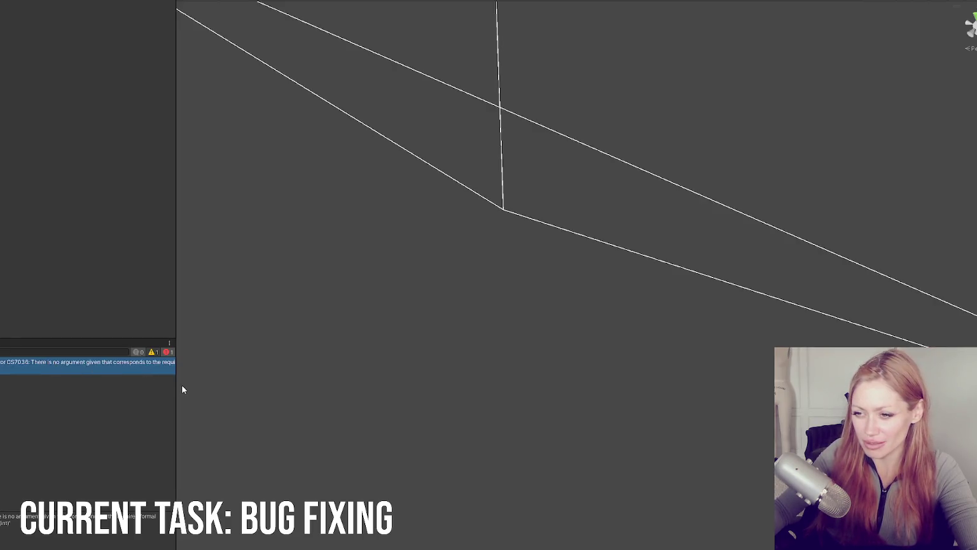
pyautogui.doubleClick(199, 366)
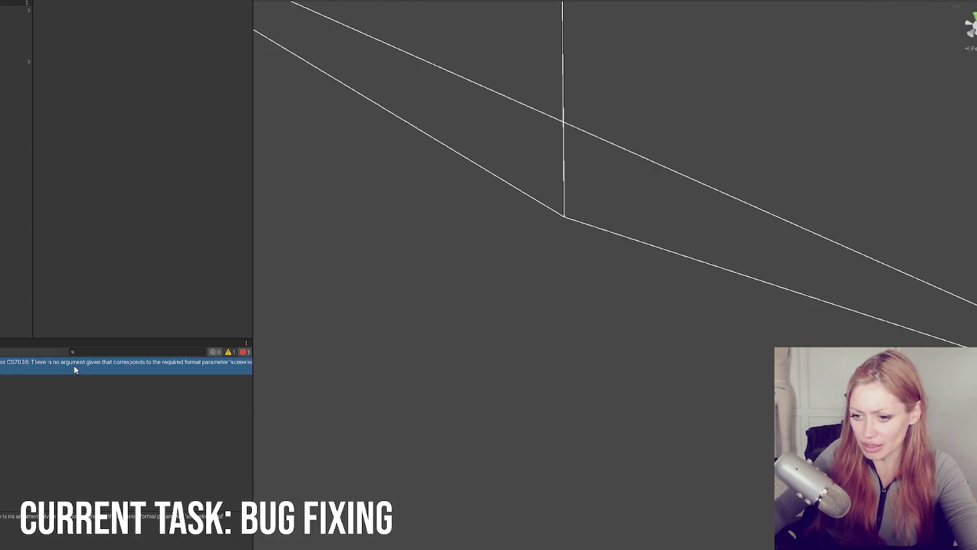
pyautogui.doubleClick(74, 366)
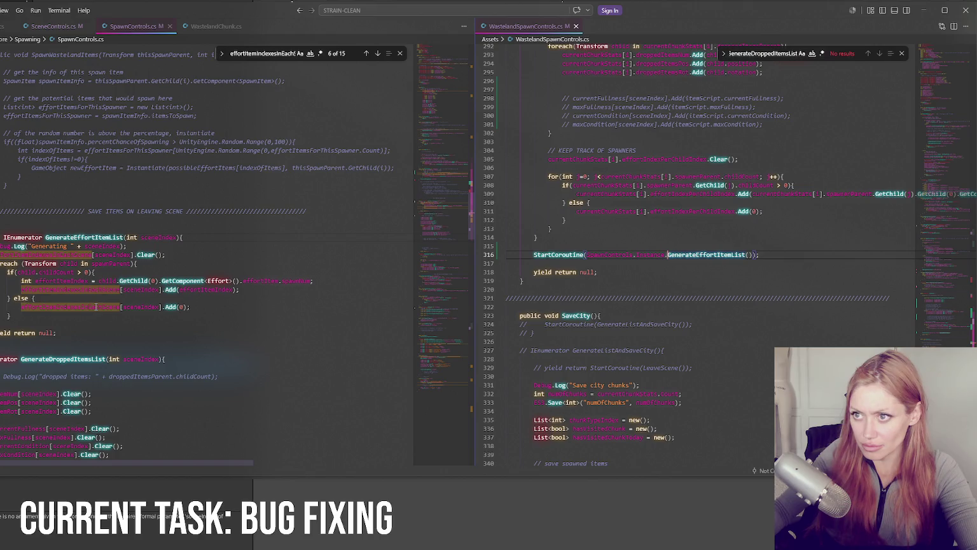
# Pass 9 to GenerateEffortItemList on line 316, add a wastelands comment, and save the script
pyautogui.doubleClick(724, 253)
pyautogui.click(750, 254)
pyautogui.write('9')
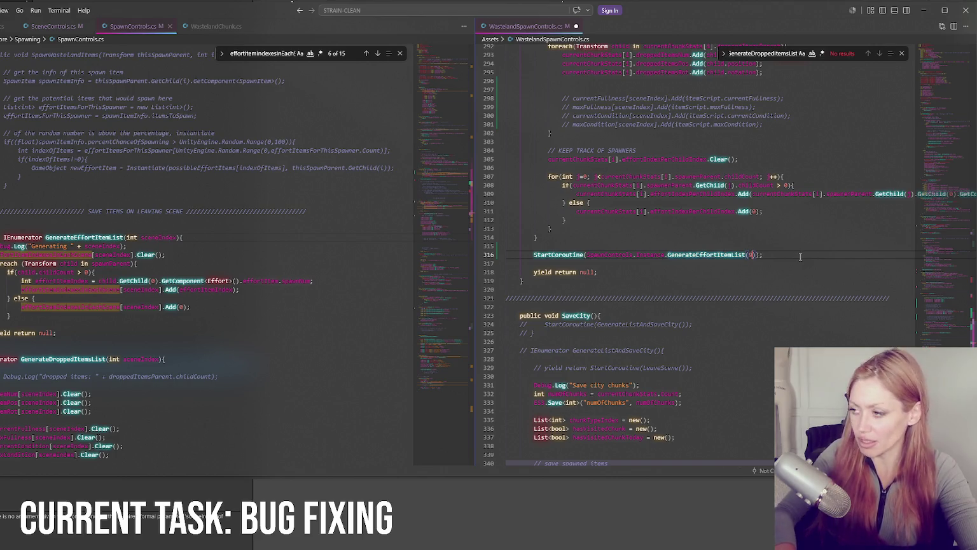
pyautogui.click(822, 254)
pyautogui.write('// ')
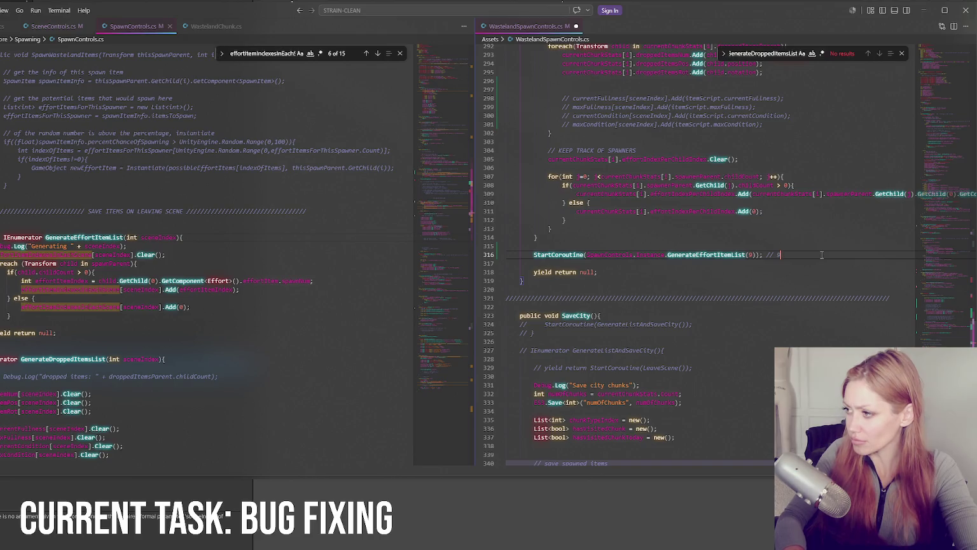
pyautogui.write('astellands')
pyautogui.hotkey('ctrl', 's')
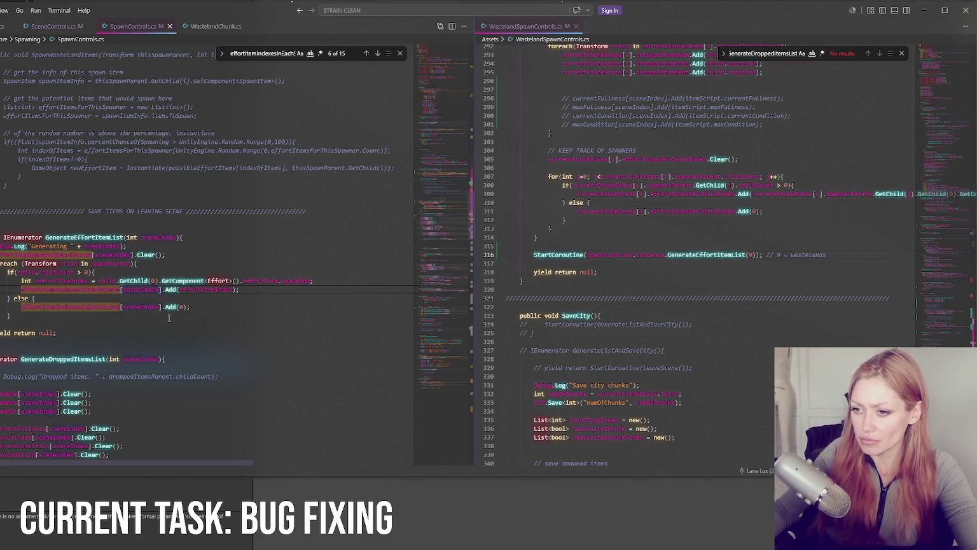
pyautogui.click(118, 482)
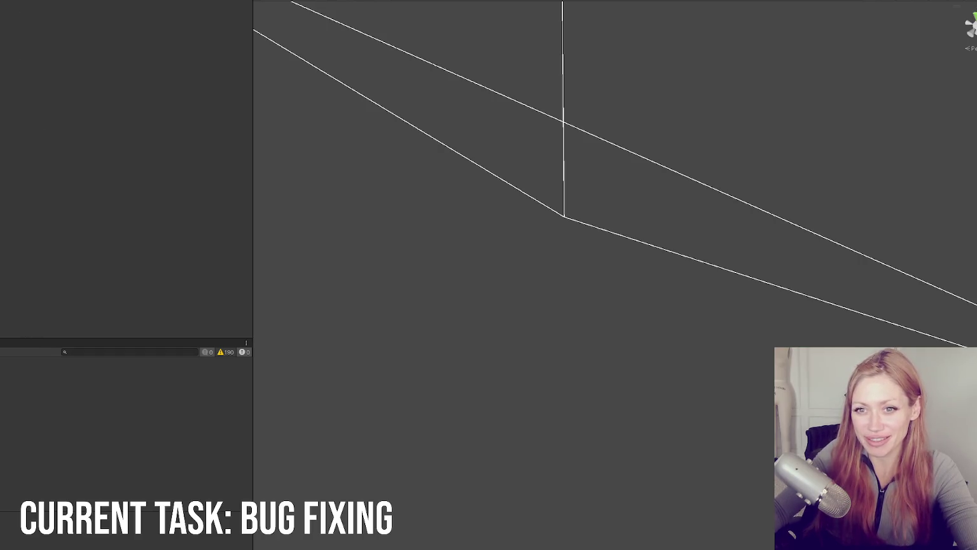
# Widen the view by narrowing the side panel and start the game from the STRAIN title menu
pyautogui.moveTo(252, 131)
pyautogui.mouseDown()
pyautogui.moveTo(30, 154)
pyautogui.moveTo(55, 153)
pyautogui.mouseUp()
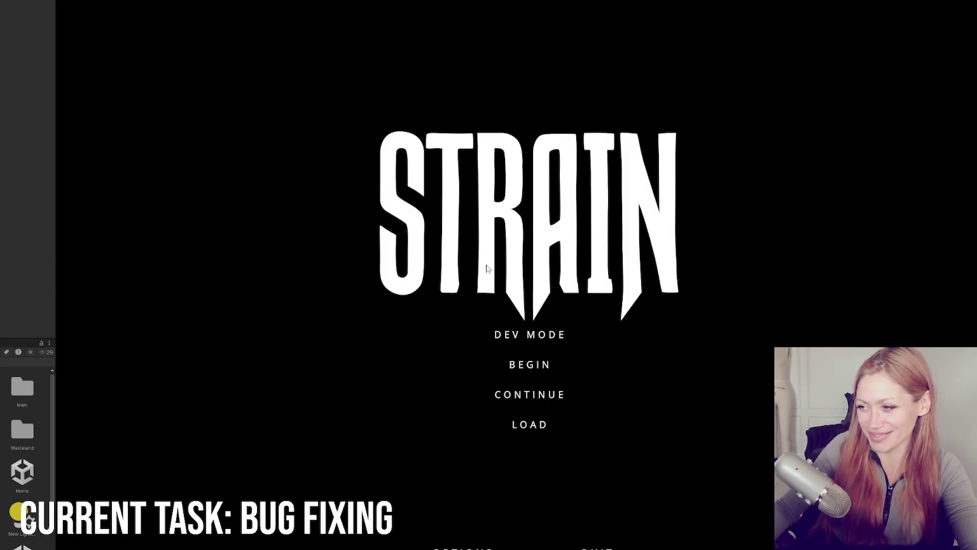
pyautogui.click(529, 336)
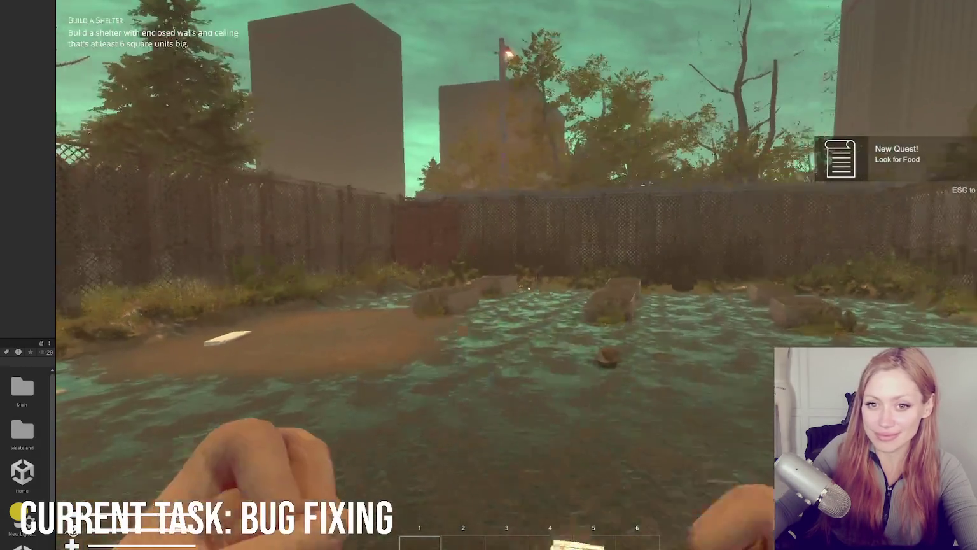
# Walk past the red door along the tree-lined path, then quit to the title and restart in Dev Mode
pyautogui.press('w')
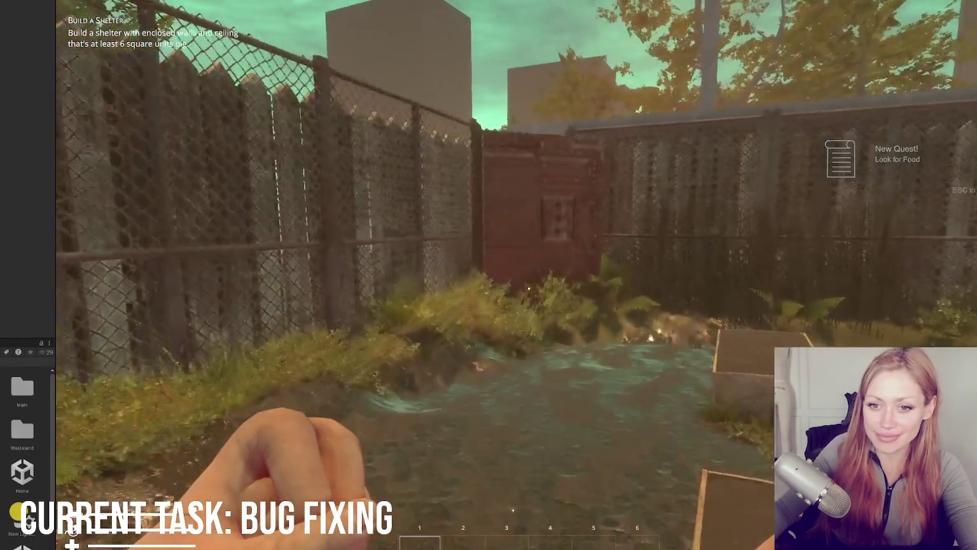
pyautogui.press('w')
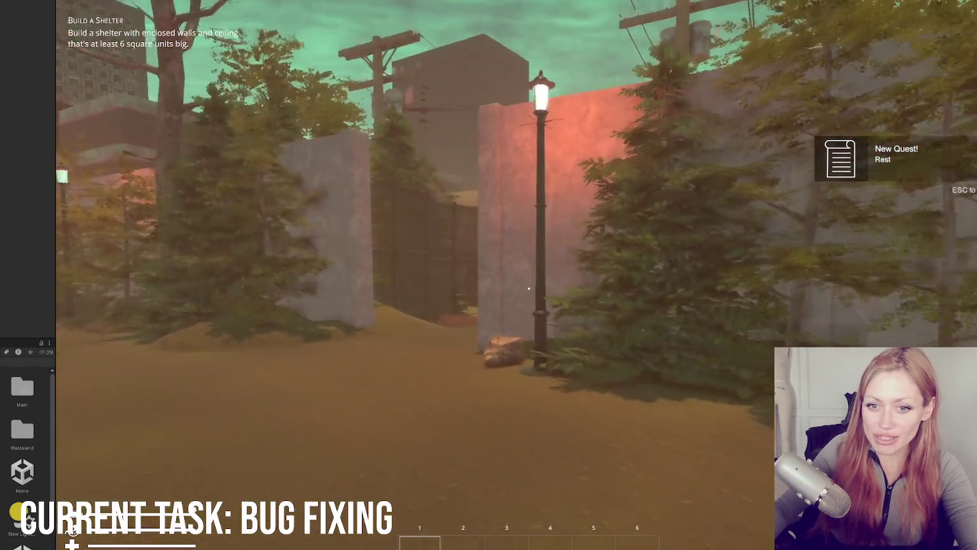
pyautogui.press('w')
pyautogui.press('w')
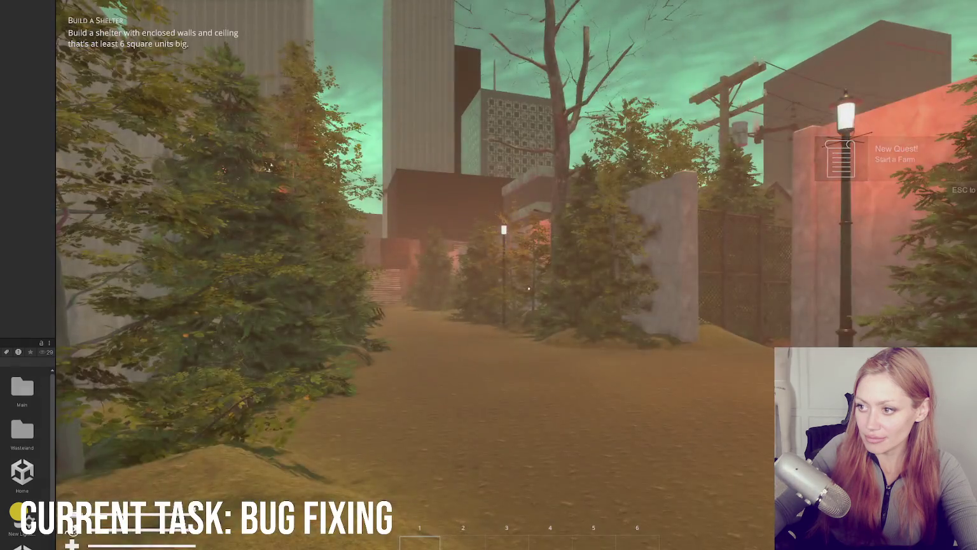
pyautogui.press('w')
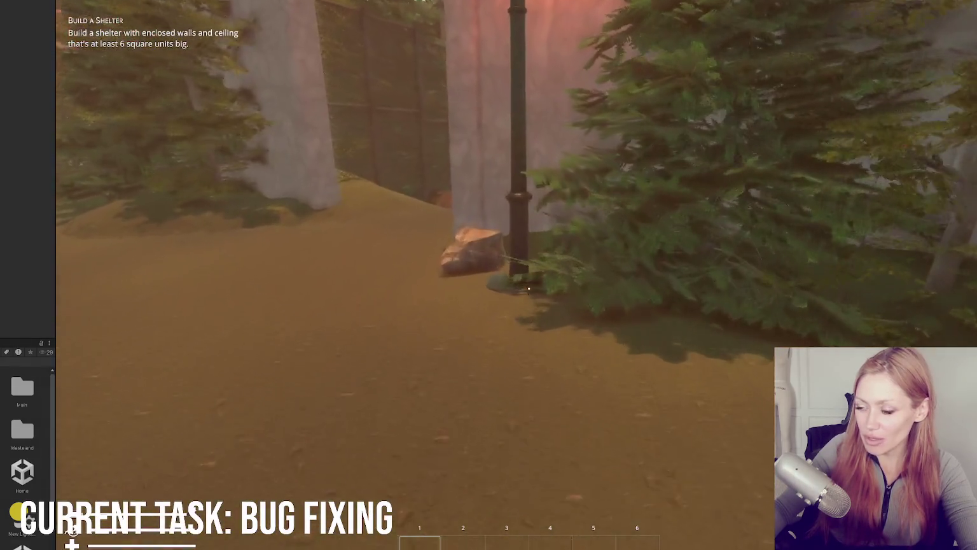
pyautogui.press('w')
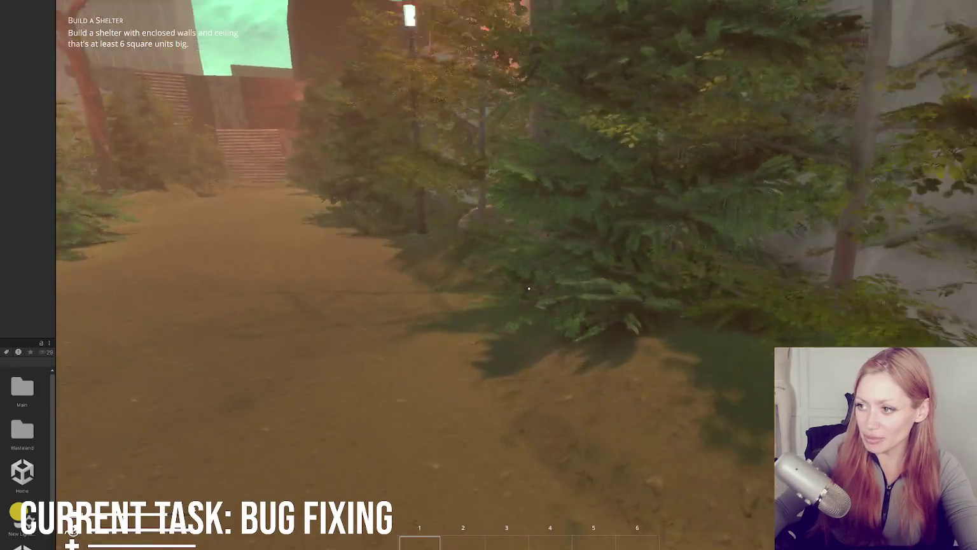
pyautogui.press('Tab')
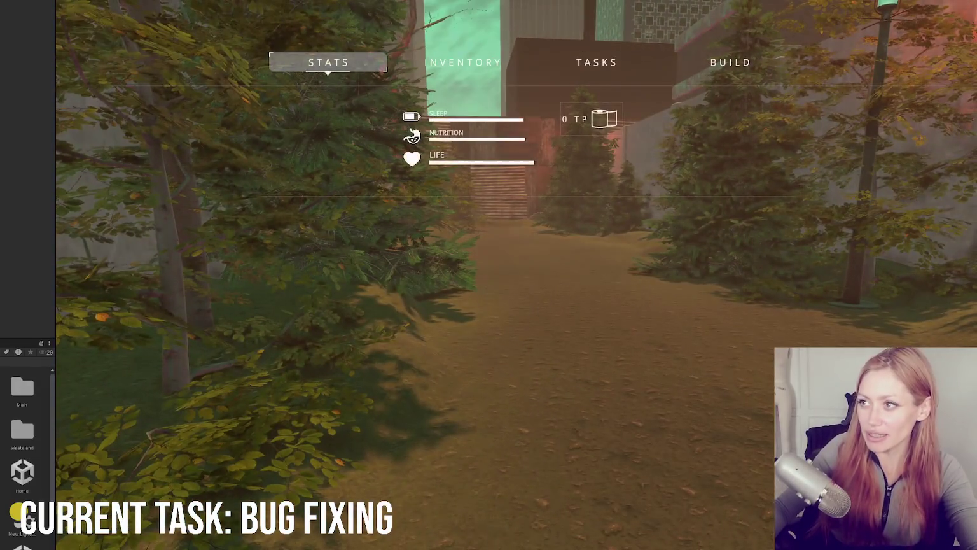
pyautogui.press('Escape')
pyautogui.click(528, 300)
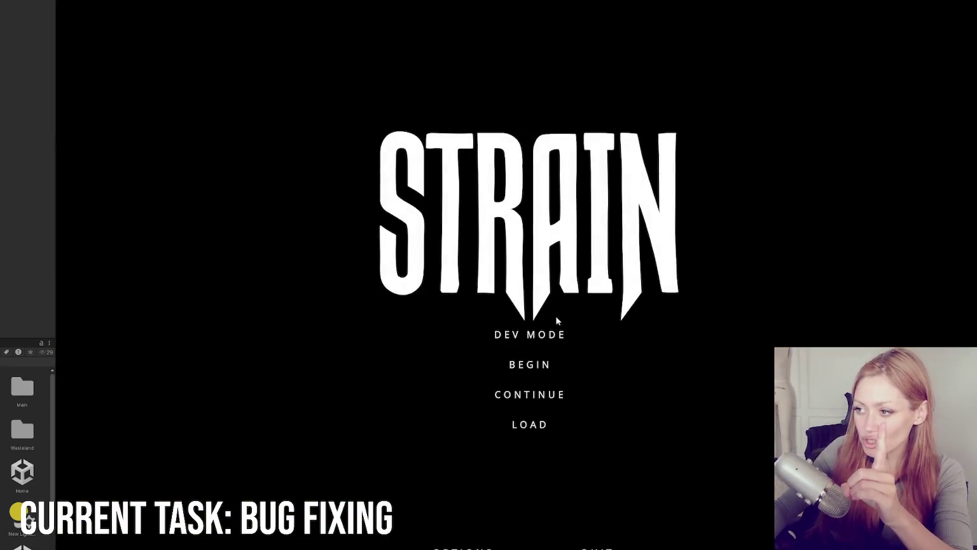
pyautogui.click(533, 335)
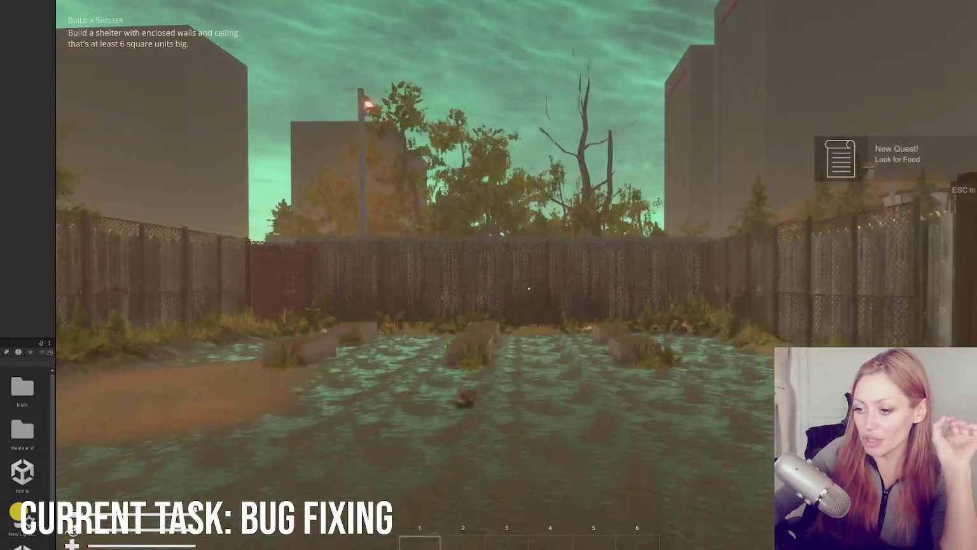
# Walk past the red gate along the dirt path to the rusty metal door and grab the rock by the wall
pyautogui.press('w')
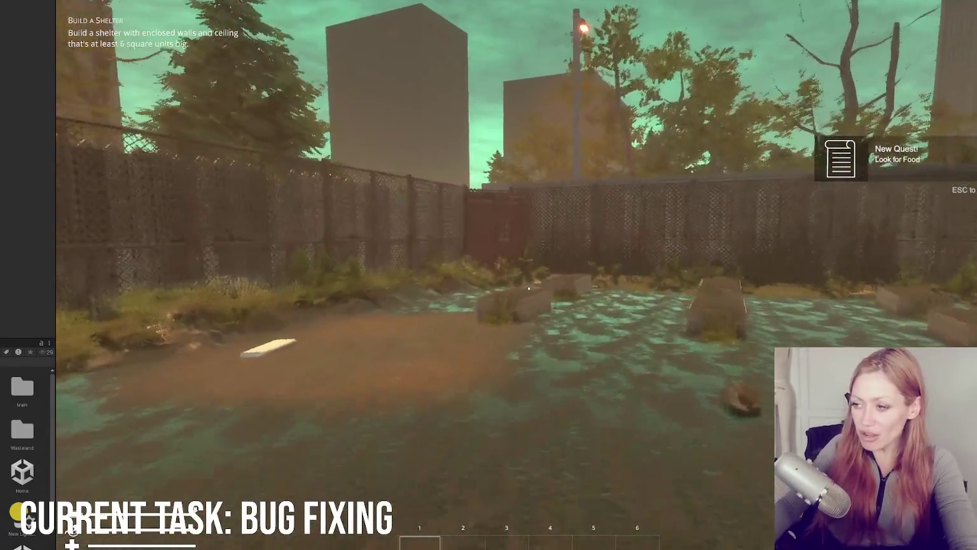
pyautogui.press('w')
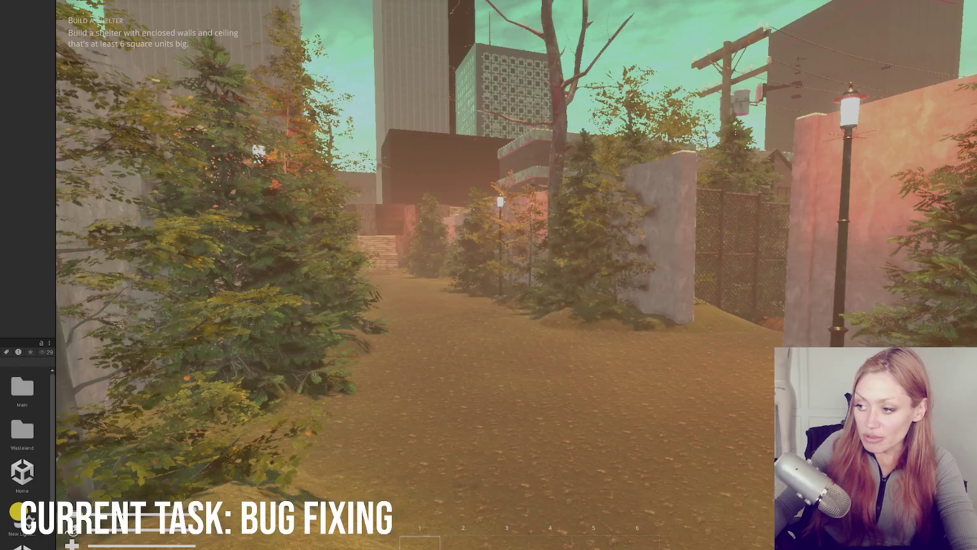
pyautogui.press('w')
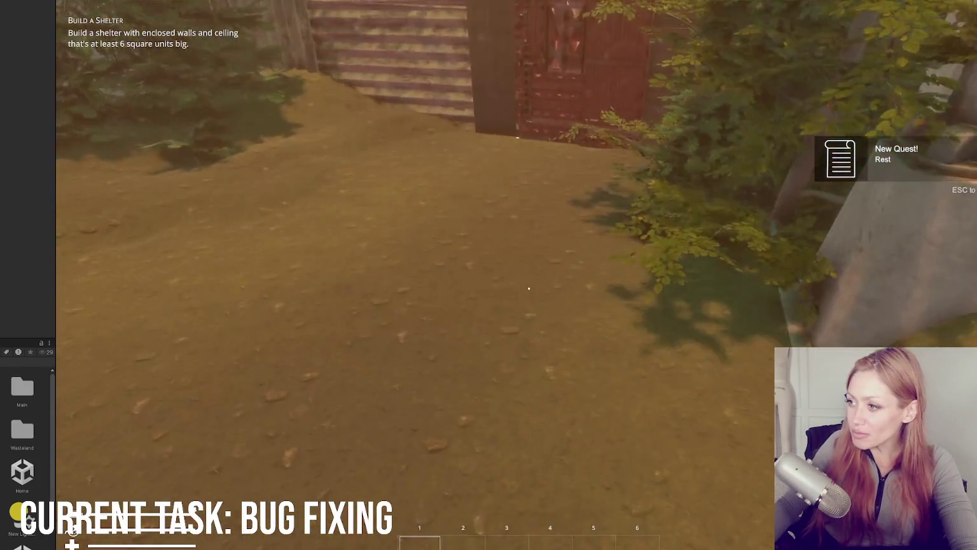
pyautogui.press('w')
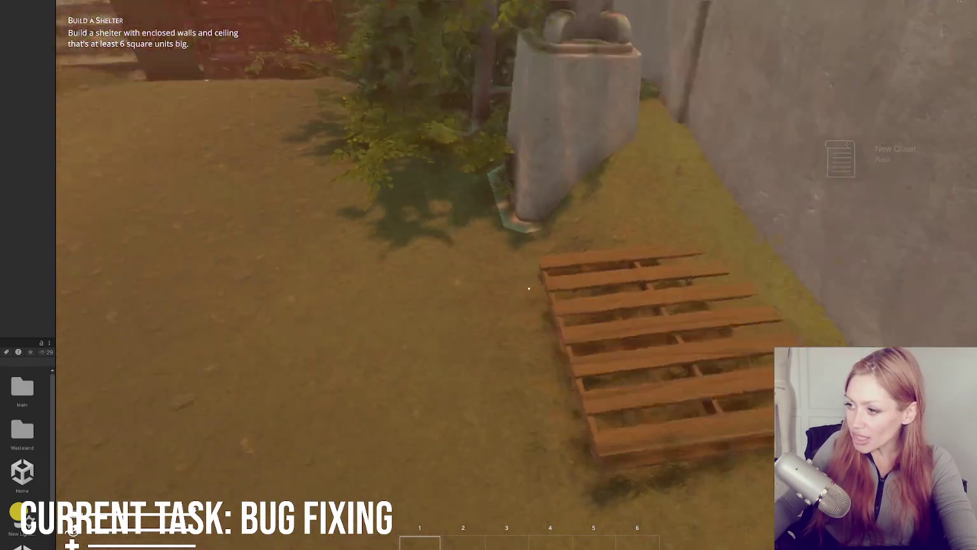
pyautogui.press('w')
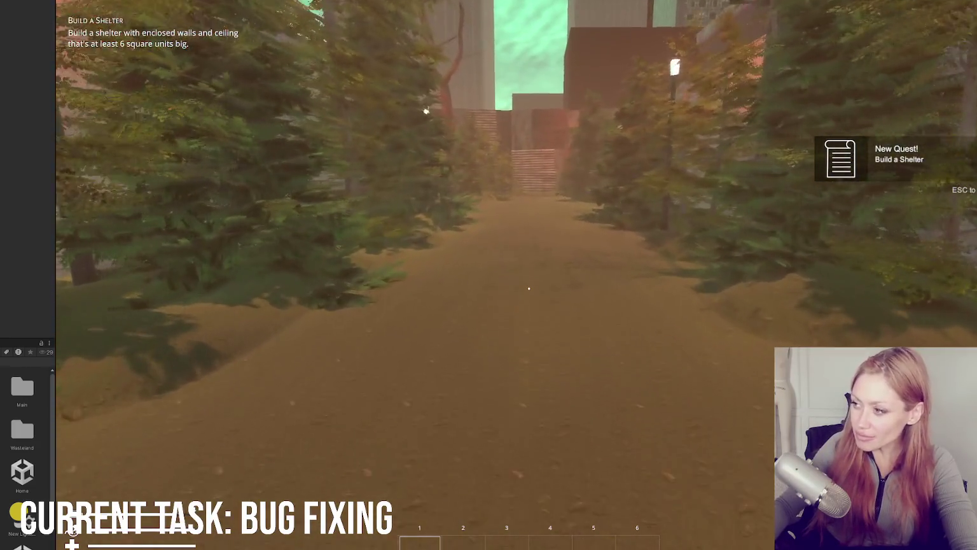
pyautogui.press('w')
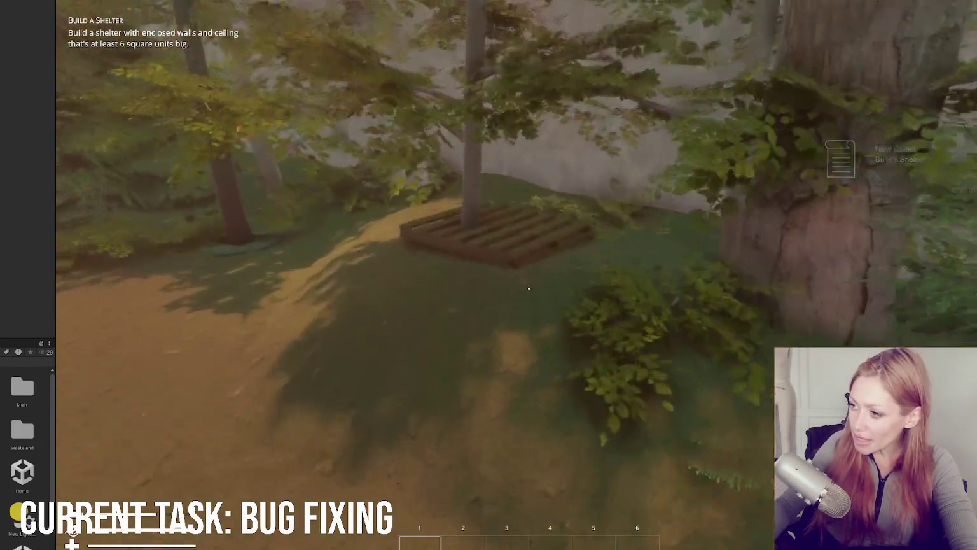
pyautogui.press('w')
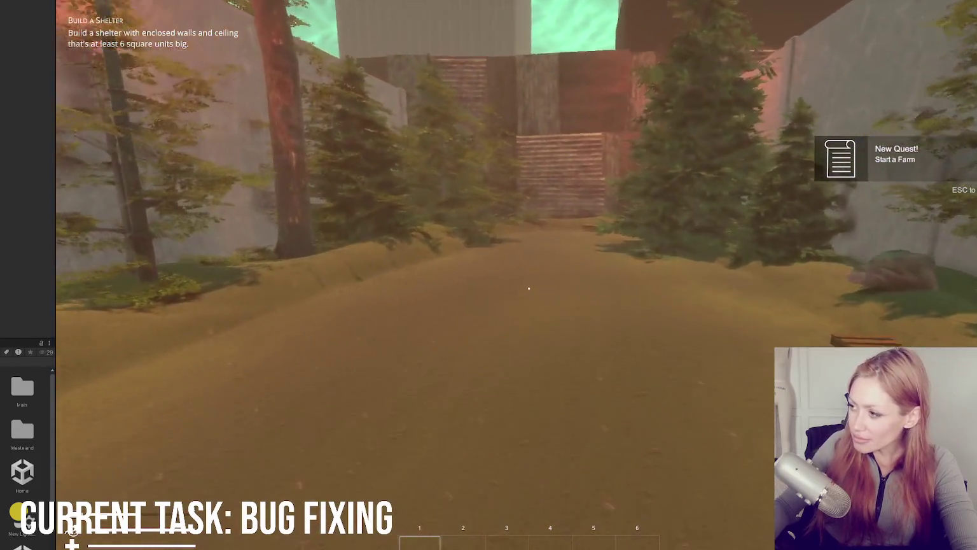
pyautogui.press('w')
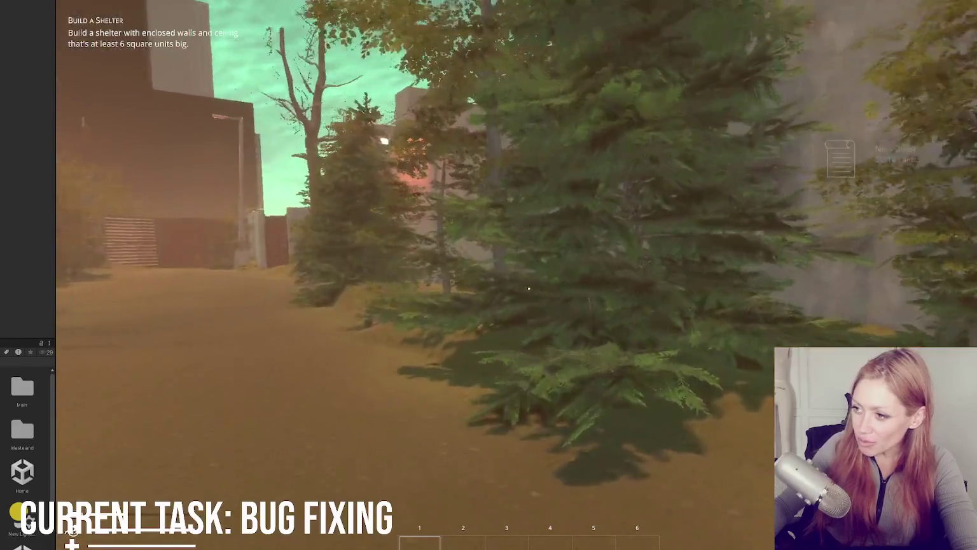
pyautogui.press('w')
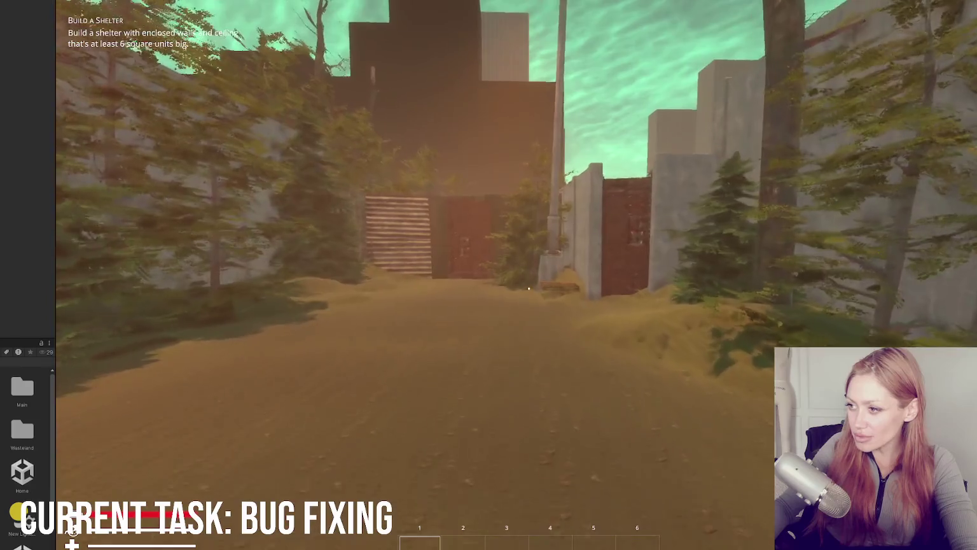
pyautogui.press('w')
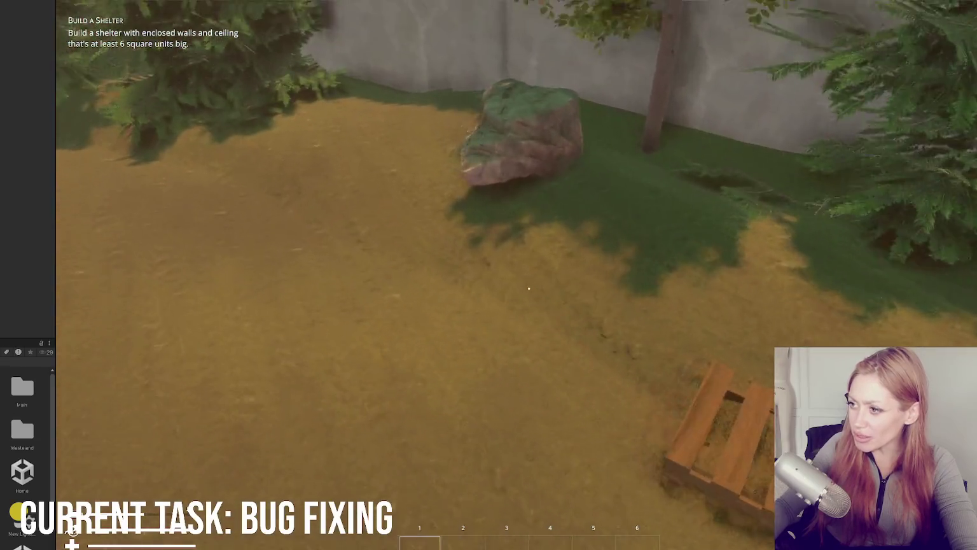
pyautogui.click(528, 288)
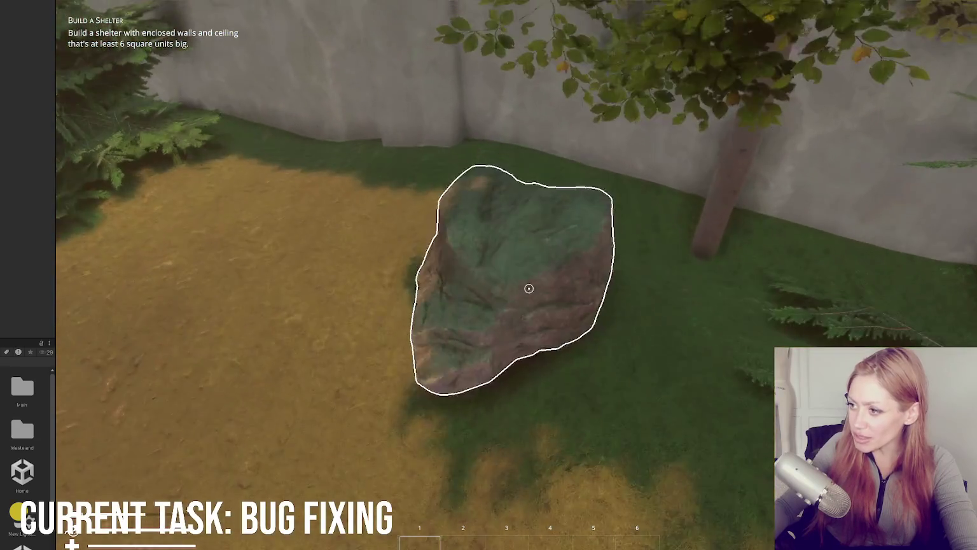
# Walk from the pallet along the dirt path to the wooden door, then pause the game
pyautogui.press('s')
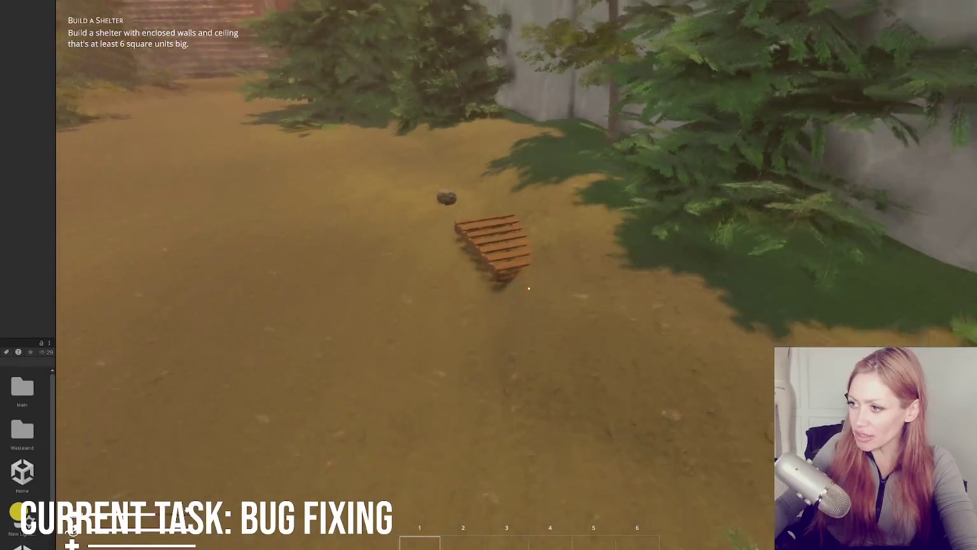
pyautogui.press('w')
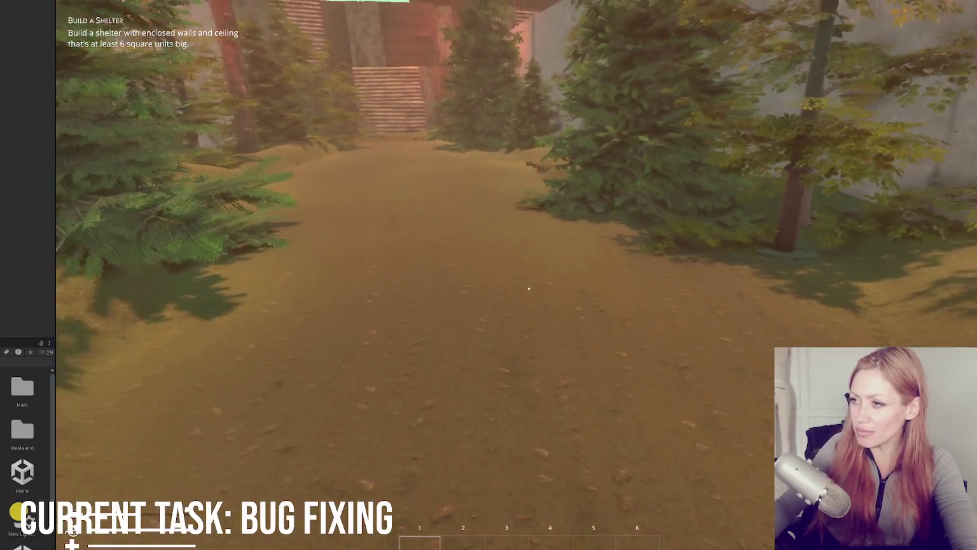
pyautogui.press('w')
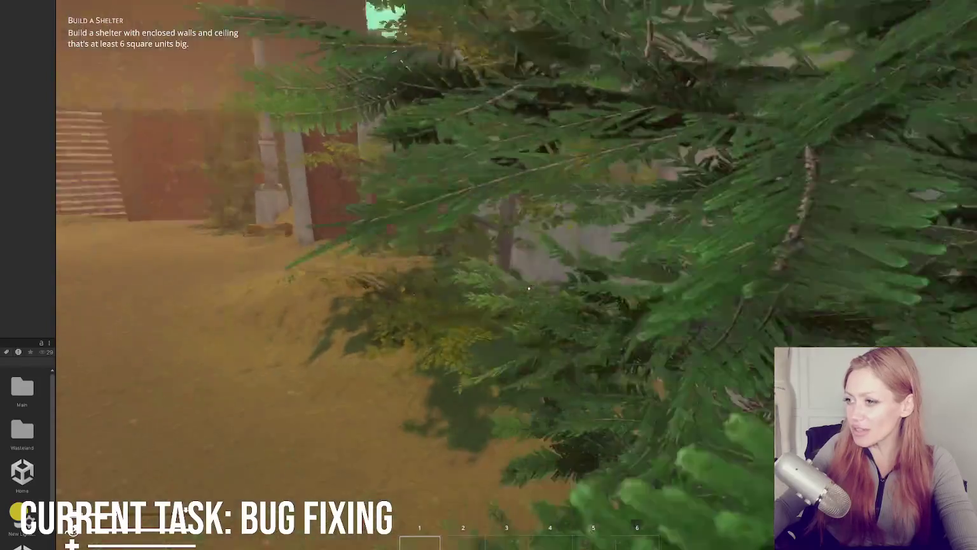
pyautogui.press('w')
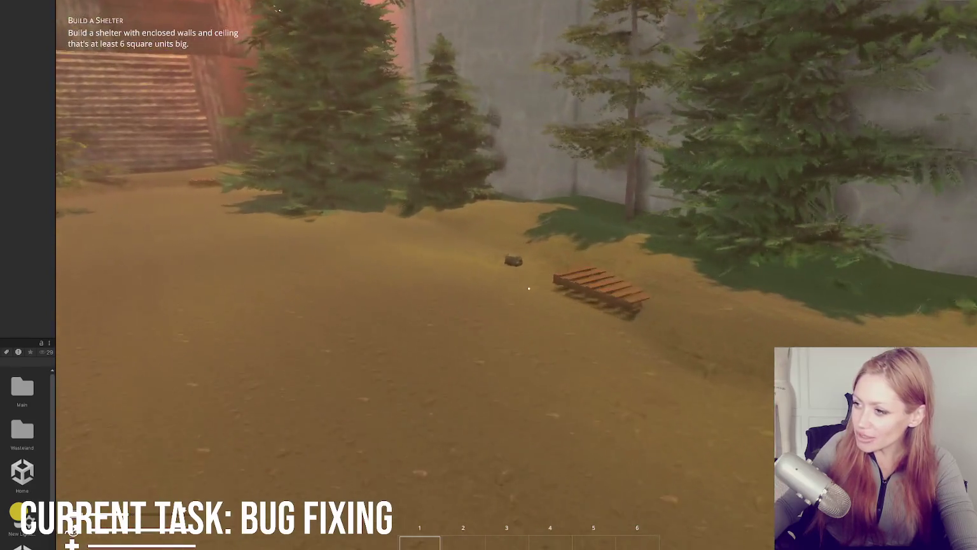
pyautogui.press('Escape')
# Save the game, overwriting the existing save slot
pyautogui.click(615, 523)
pyautogui.click(480, 127)
pyautogui.click(516, 301)
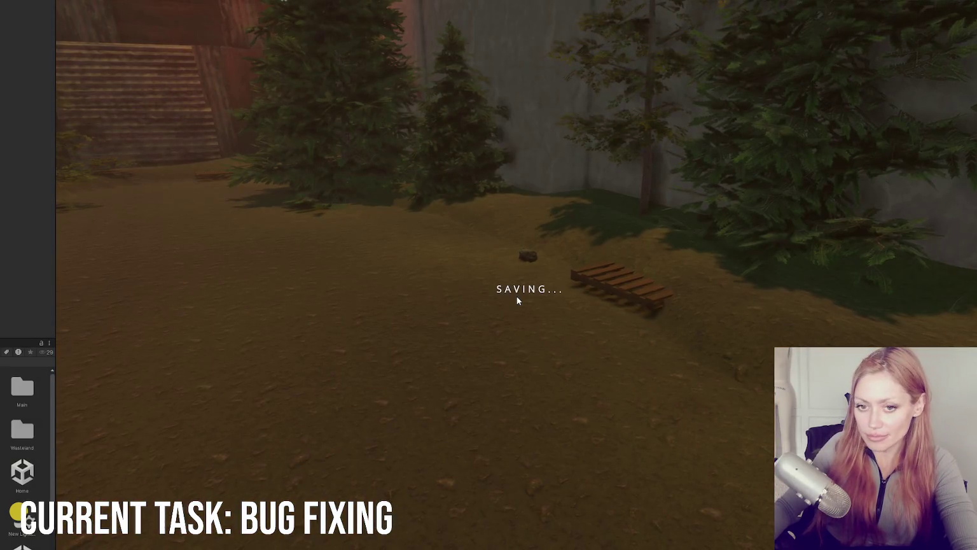
# Quit to the title menu and choose Continue to reload the save
pyautogui.press('Escape')
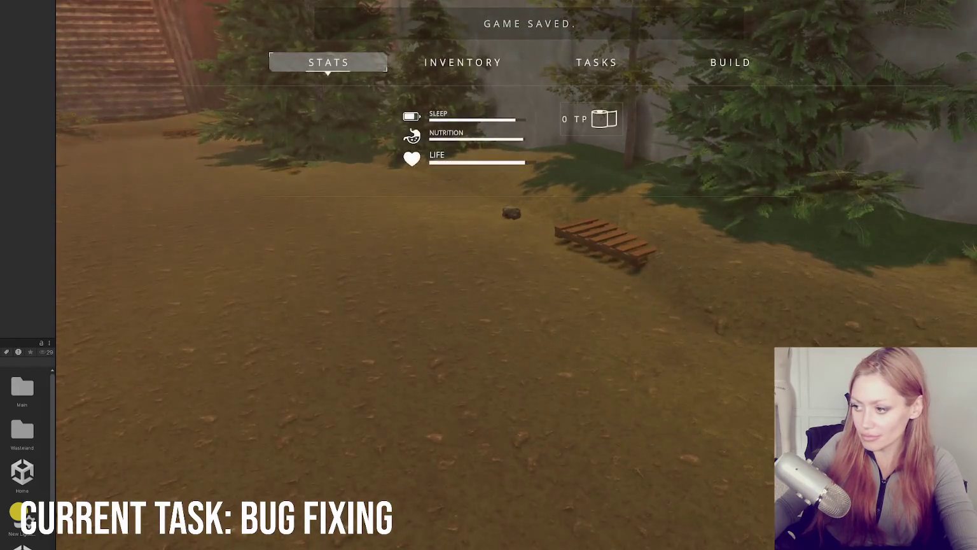
pyautogui.press('Escape')
pyautogui.click(529, 301)
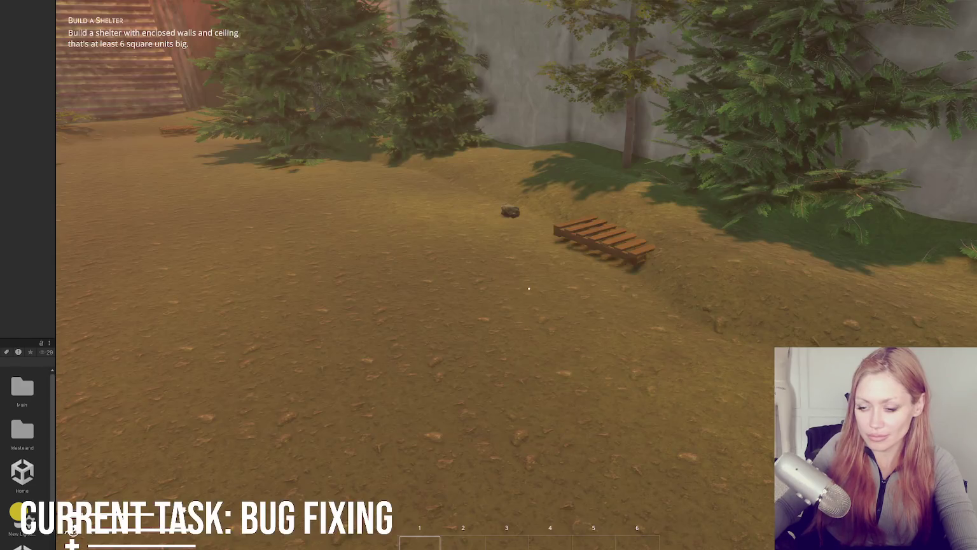
pyautogui.click(541, 395)
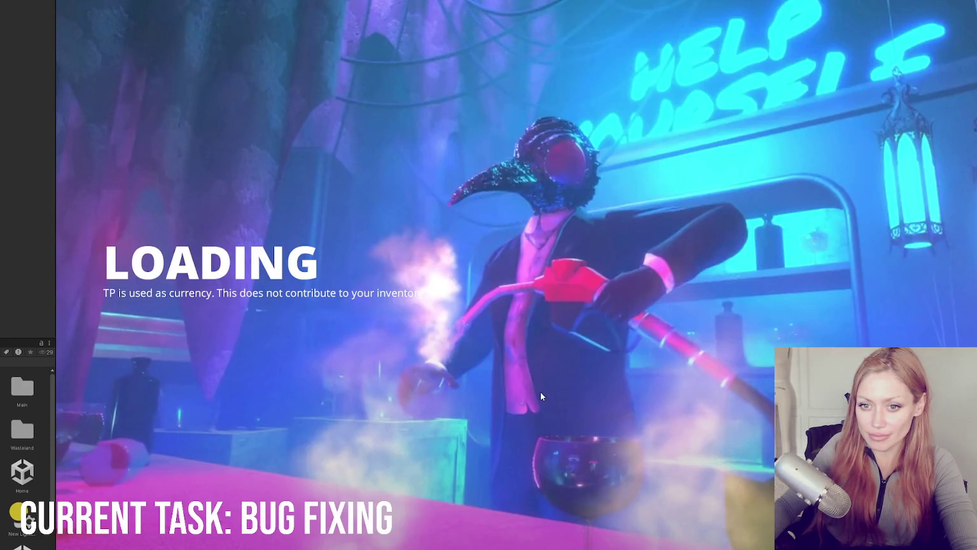
# Bring up the Stats and inventory menu in the reloaded game
pyautogui.press('Tab')
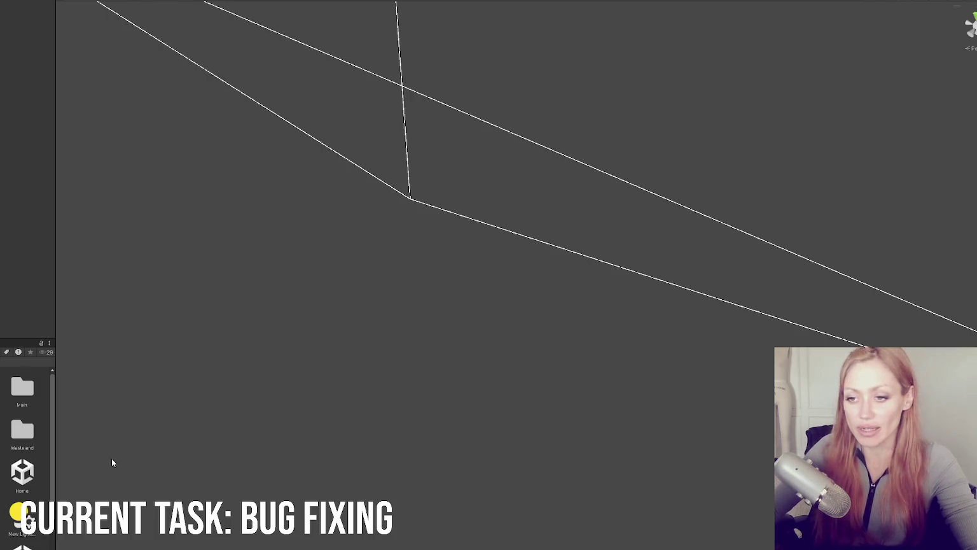
# Widen the Project panel to show more asset icons
pyautogui.moveTo(56, 403); pyautogui.dragTo(183, 412)
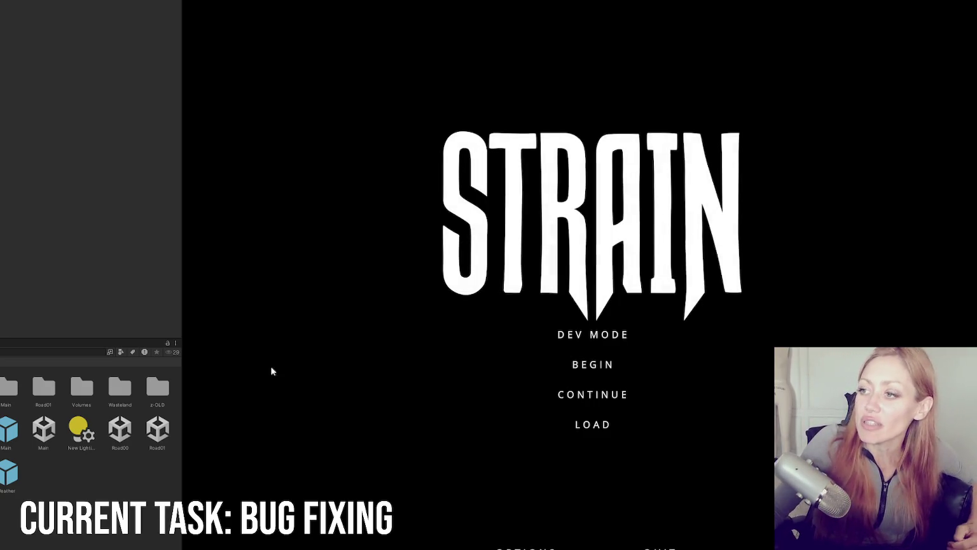
# Shrink the asset panel so the game fills the window, then start in Dev Mode
pyautogui.moveTo(183, 94); pyautogui.dragTo(0, 93)
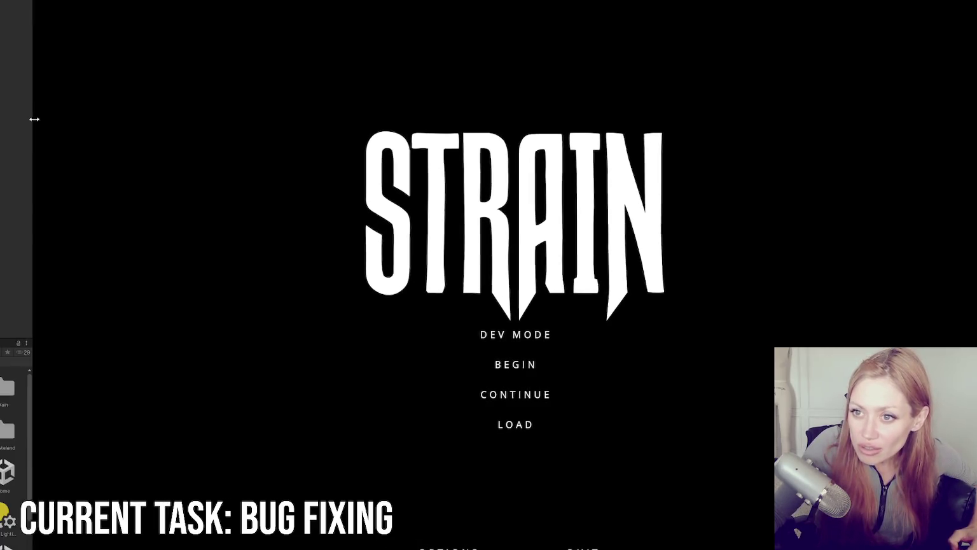
pyautogui.click(531, 336)
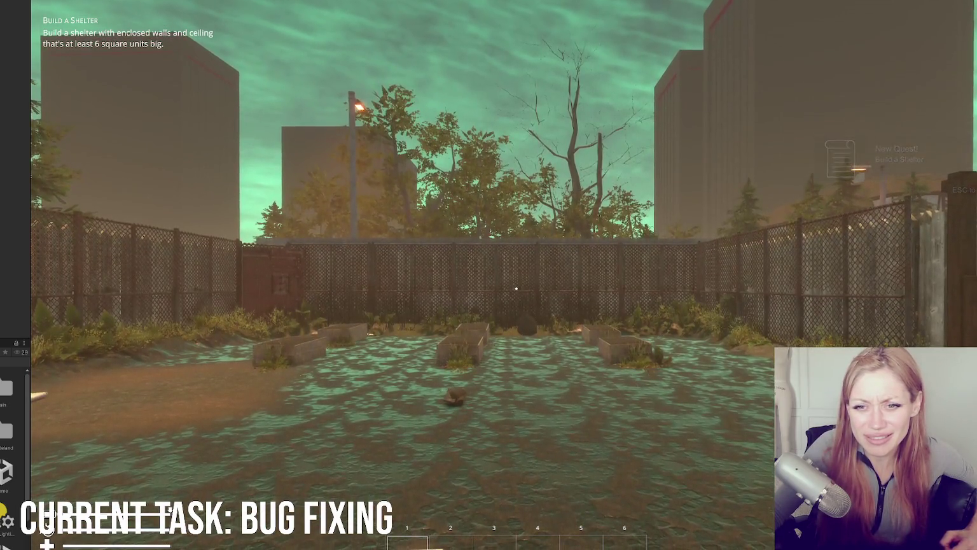
# Walk past the planters up to the red door
pyautogui.press('w')
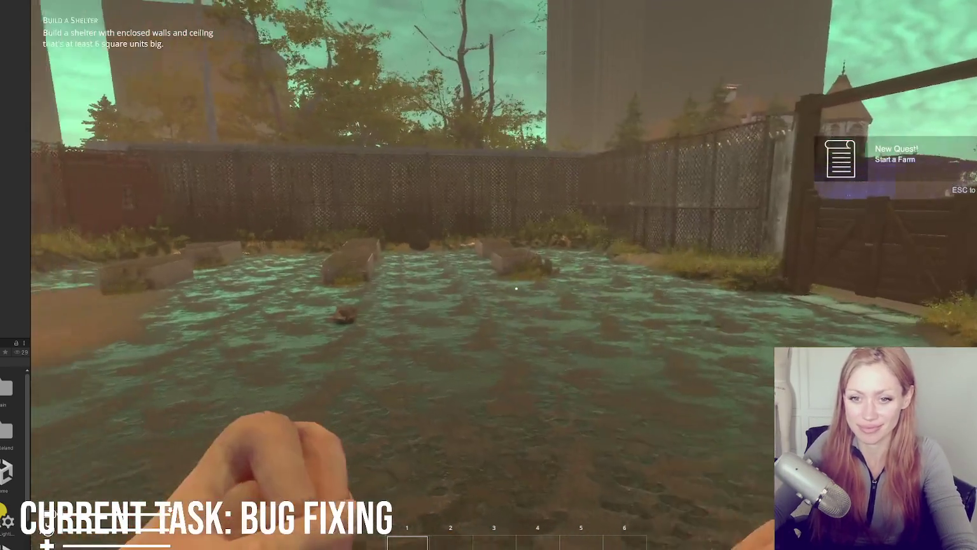
pyautogui.press('w')
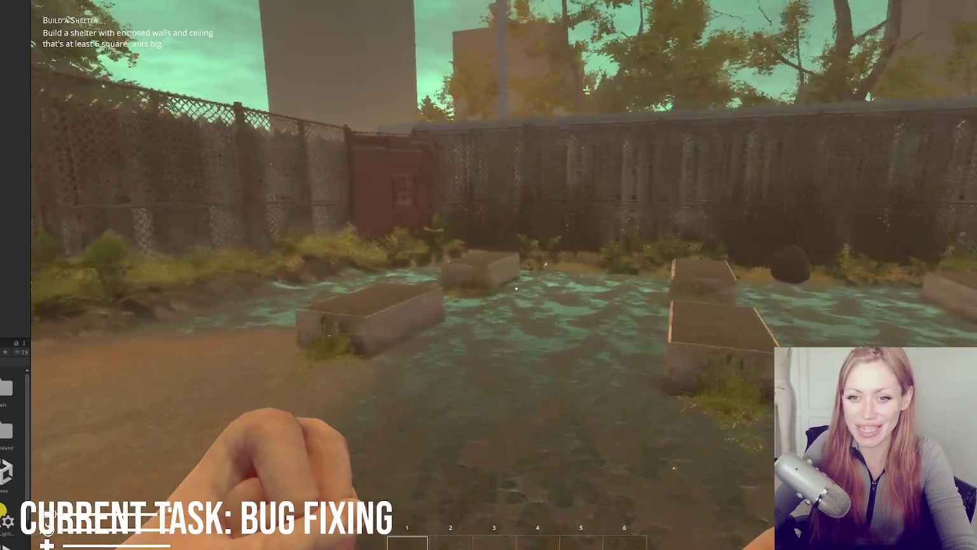
pyautogui.press('w')
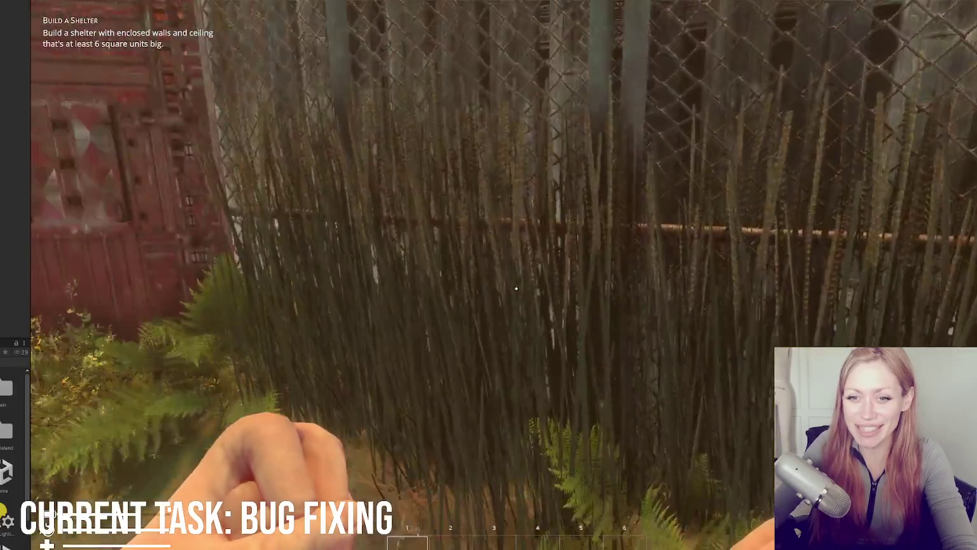
pyautogui.press('w')
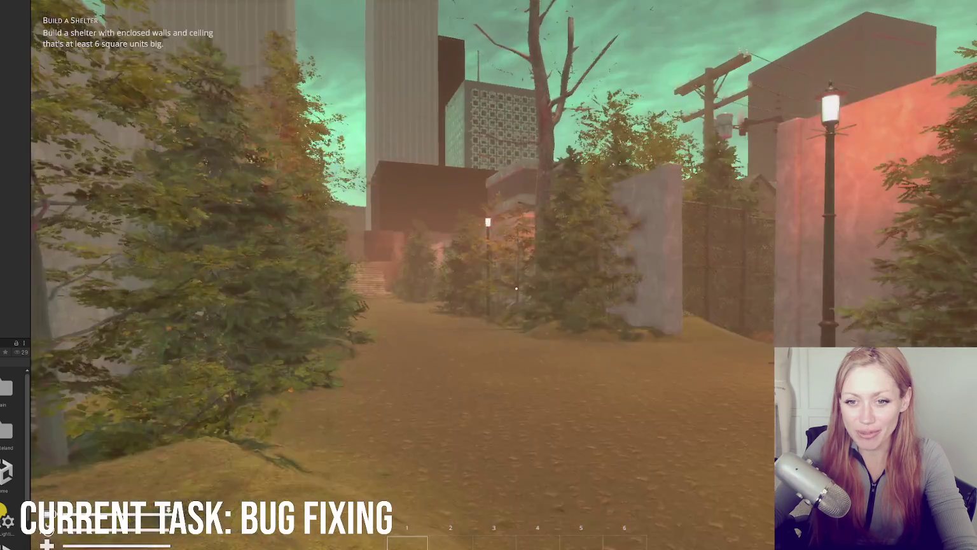
# Go through the fenced alley and red door into the new yard, then open the Build tab
pyautogui.press('w')
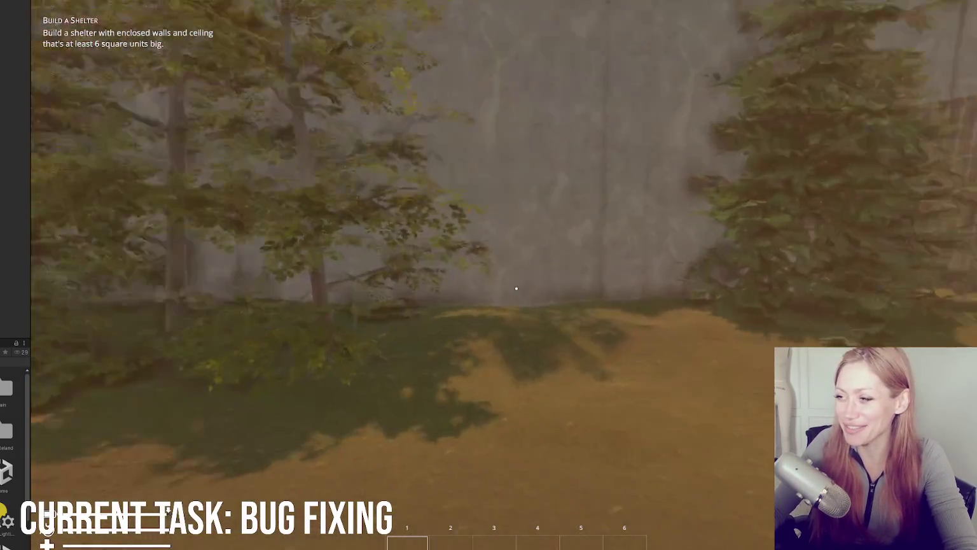
pyautogui.press('w')
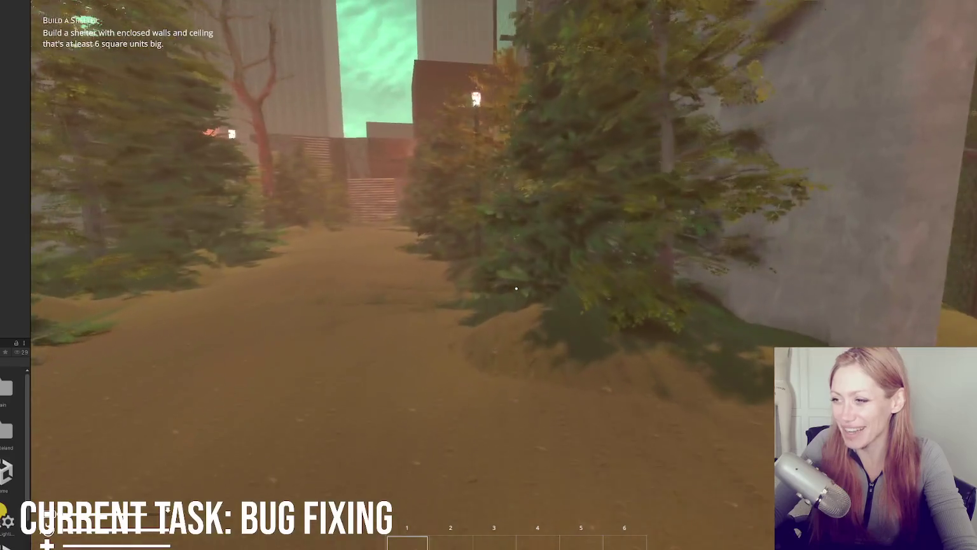
pyautogui.press('w')
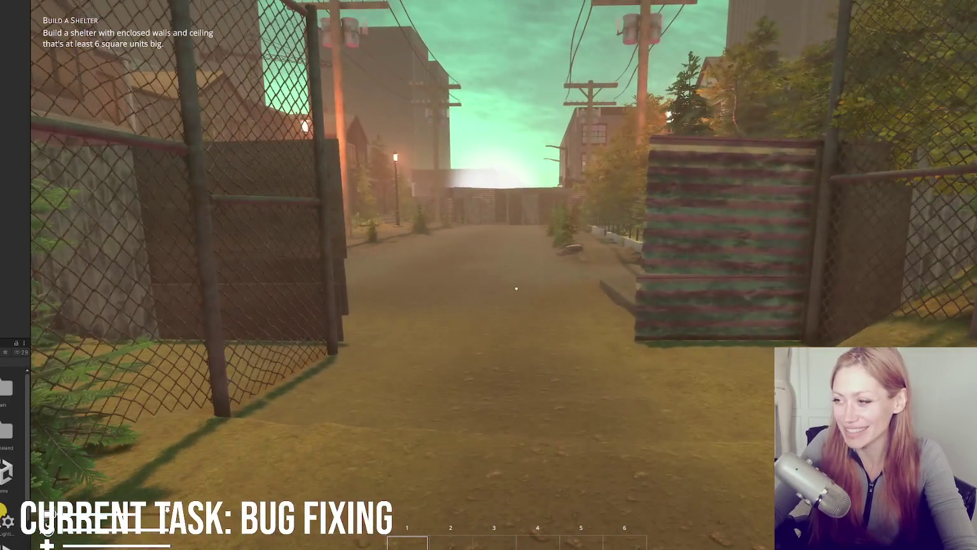
pyautogui.press('w')
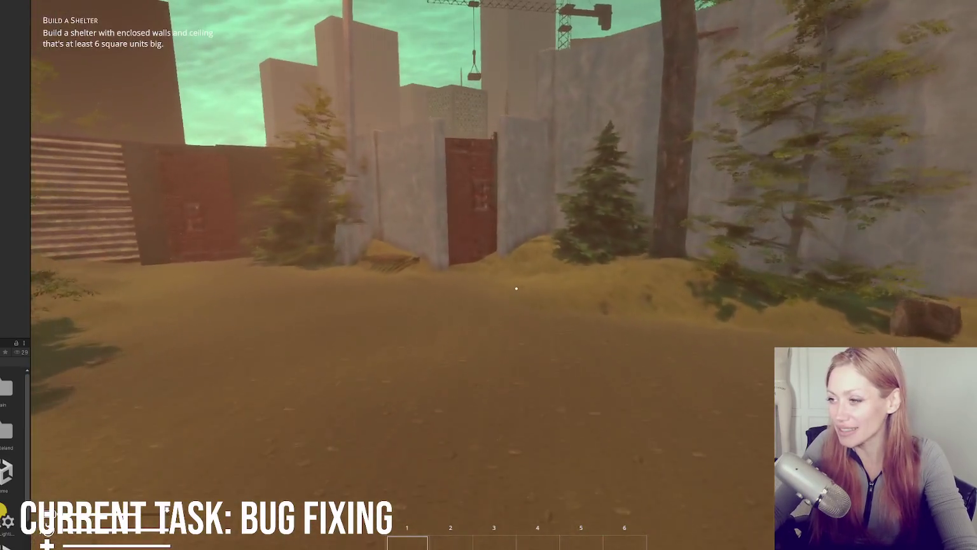
pyautogui.press('w')
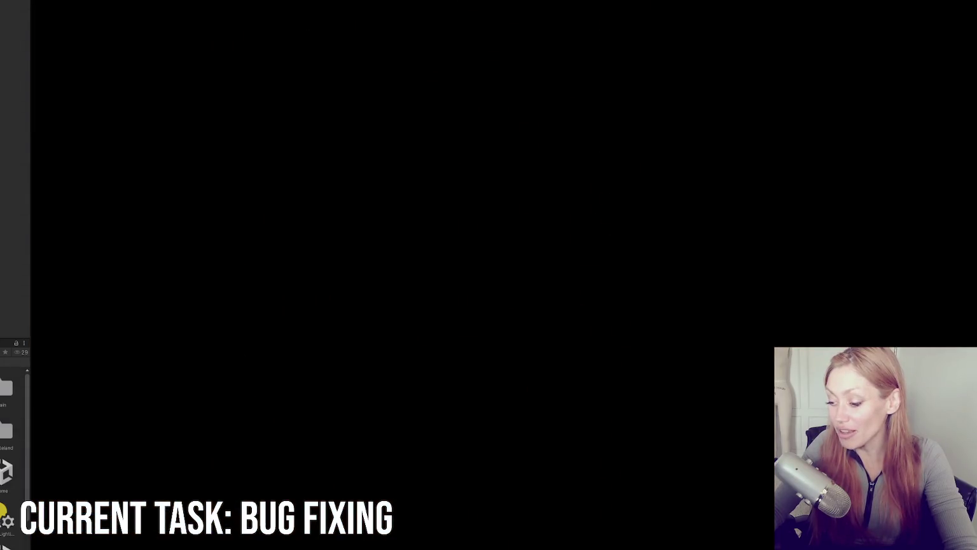
pyautogui.press('w')
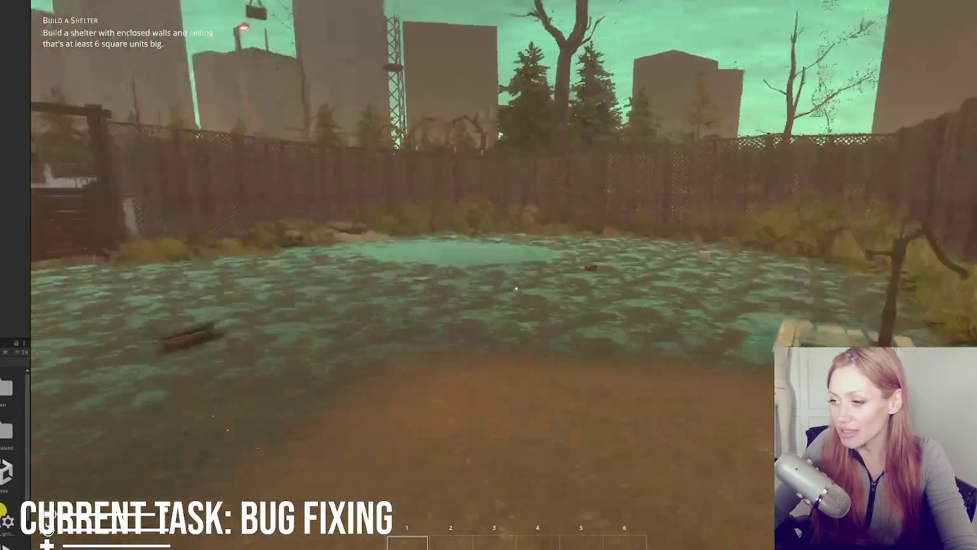
pyautogui.press('Tab')
pyautogui.click(725, 64)
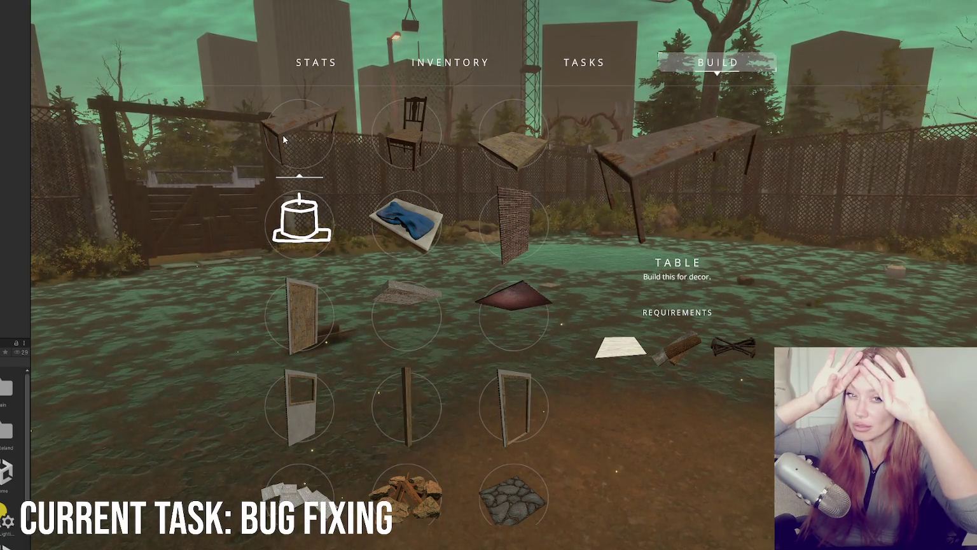
# Check the build requirements of the Wall Mounted Candle, Table and Door
pyautogui.press('Down')
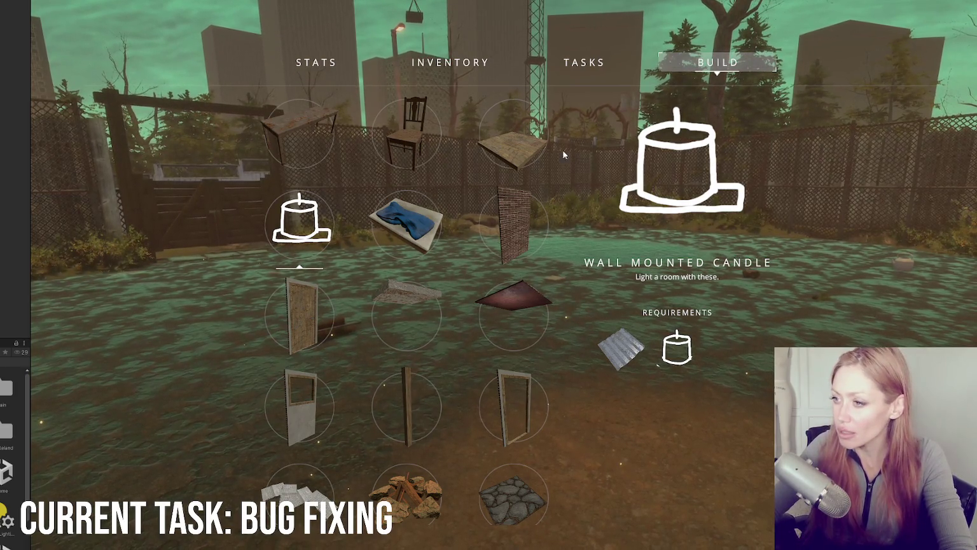
pyautogui.click(312, 137)
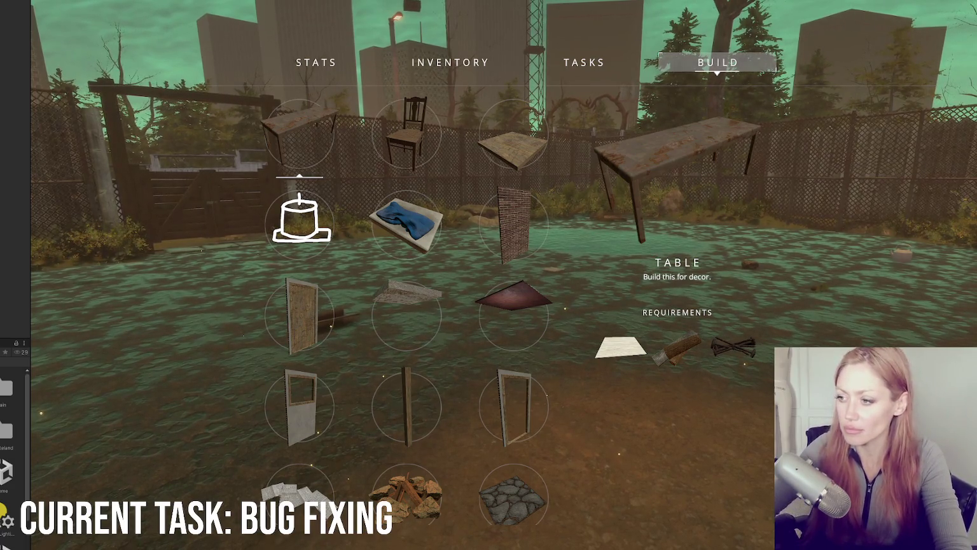
pyautogui.click(300, 213)
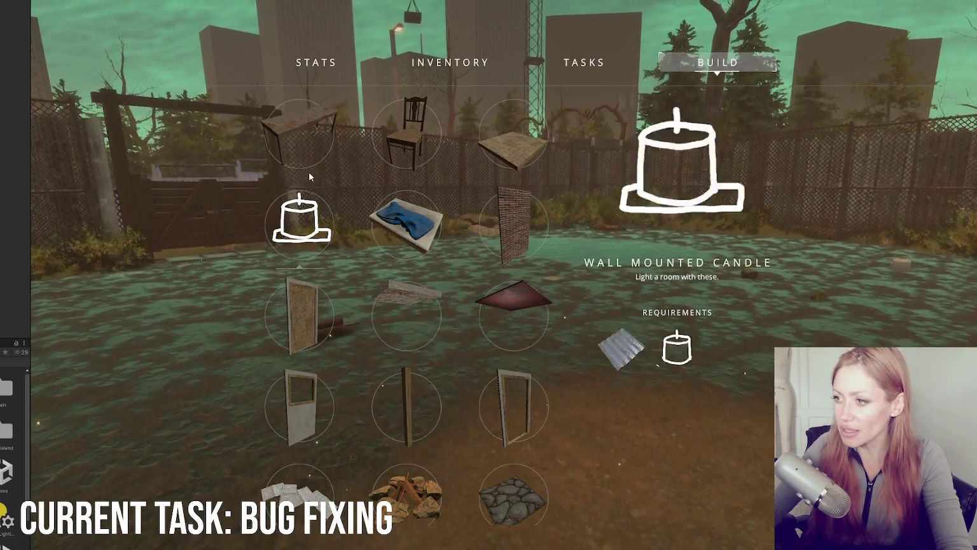
pyautogui.click(299, 314)
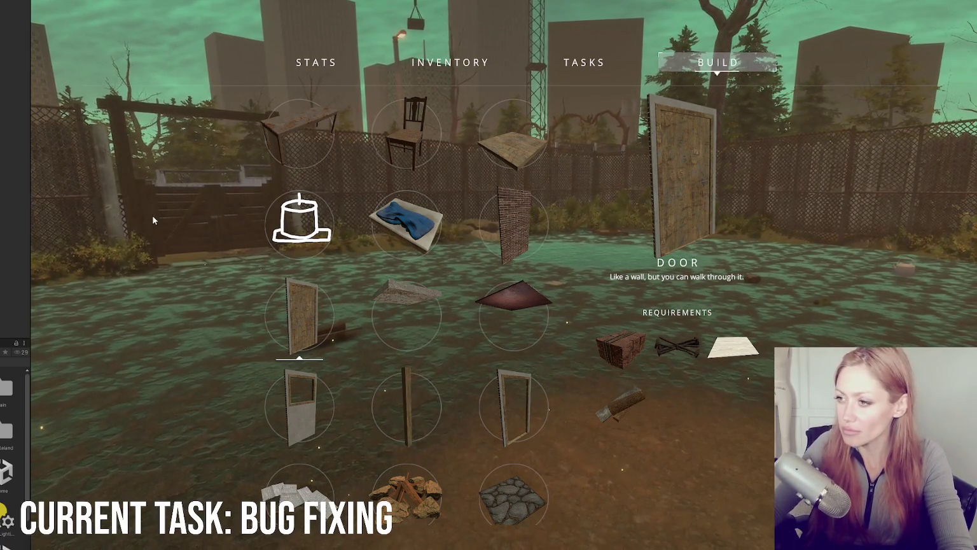
# Scroll through the build grid and pick the Firepit to build
pyautogui.scroll(-5, 444, 243)
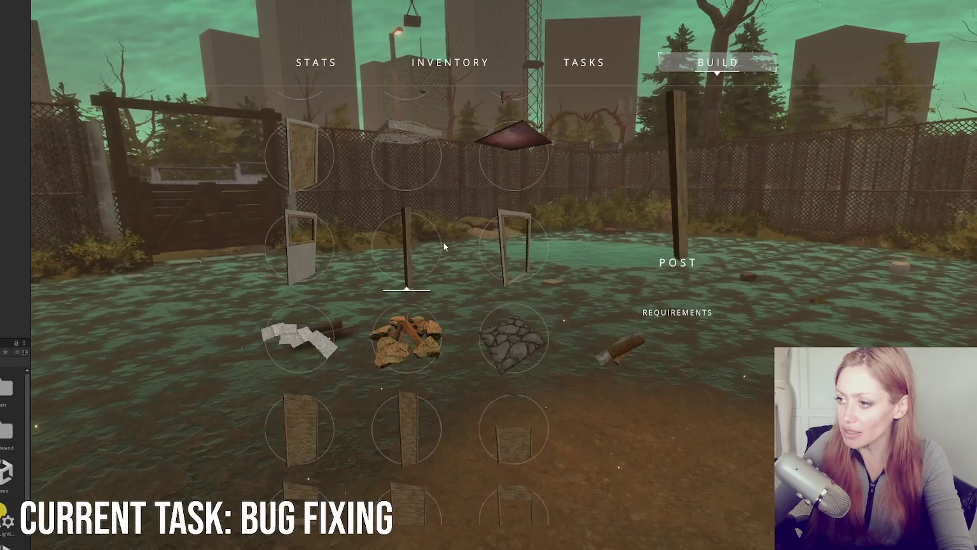
pyautogui.scroll(4, 438, 278)
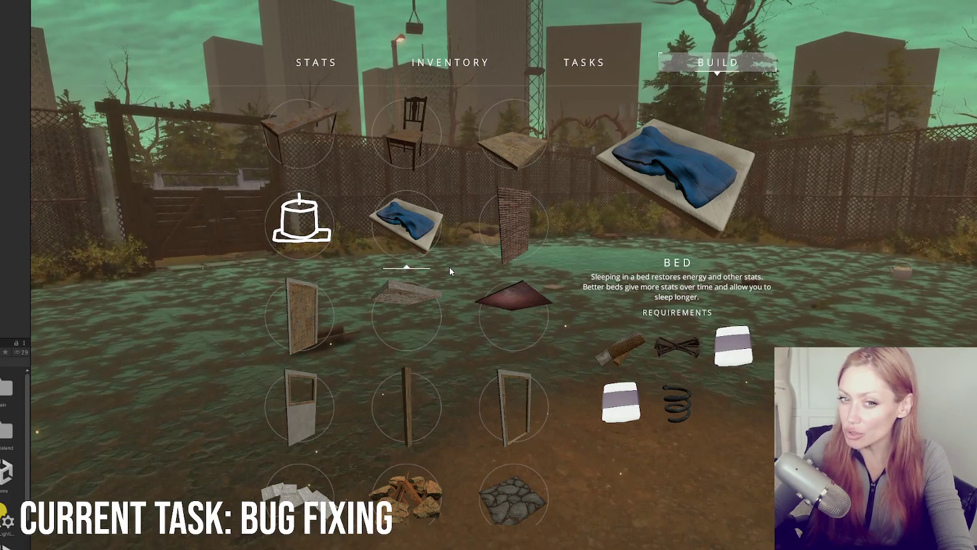
pyautogui.scroll(-4, 444, 260)
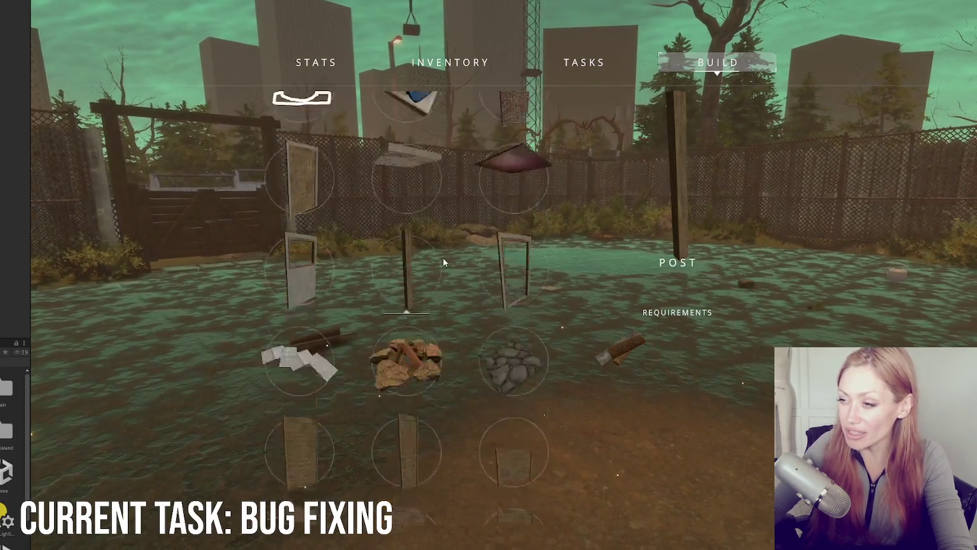
pyautogui.scroll(1, 452, 254)
pyautogui.scroll(3, 455, 251)
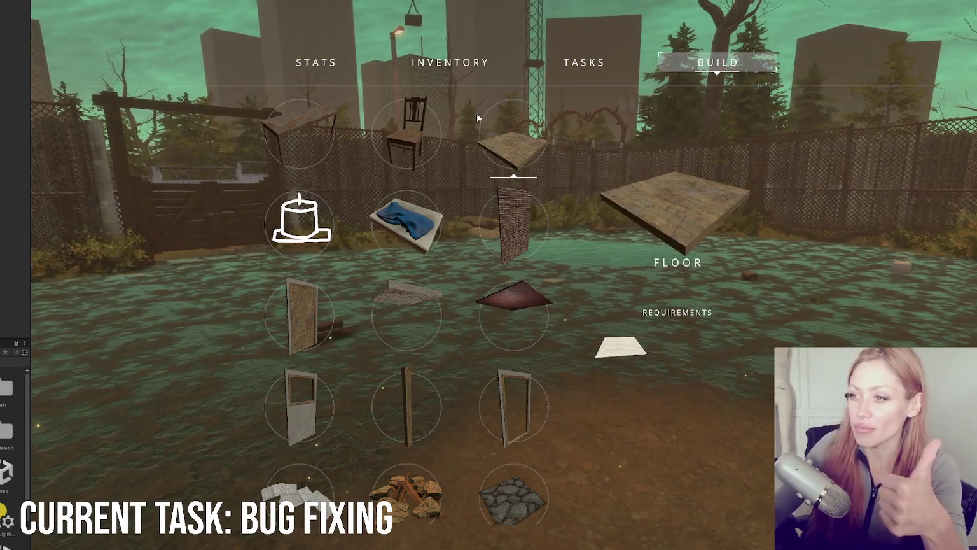
pyautogui.scroll(-2, 427, 156)
pyautogui.scroll(-2, 446, 165)
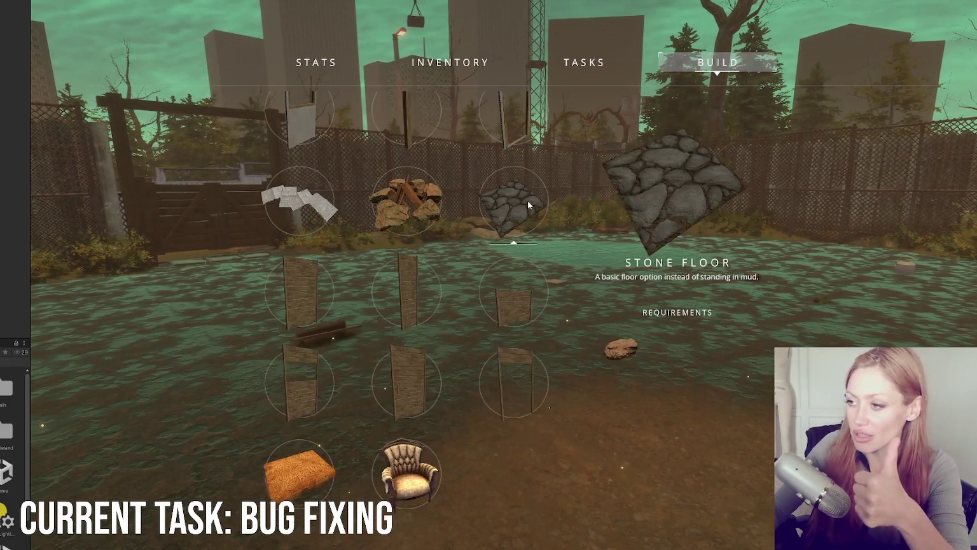
pyautogui.scroll(2, 451, 297)
pyautogui.scroll(-1, 432, 306)
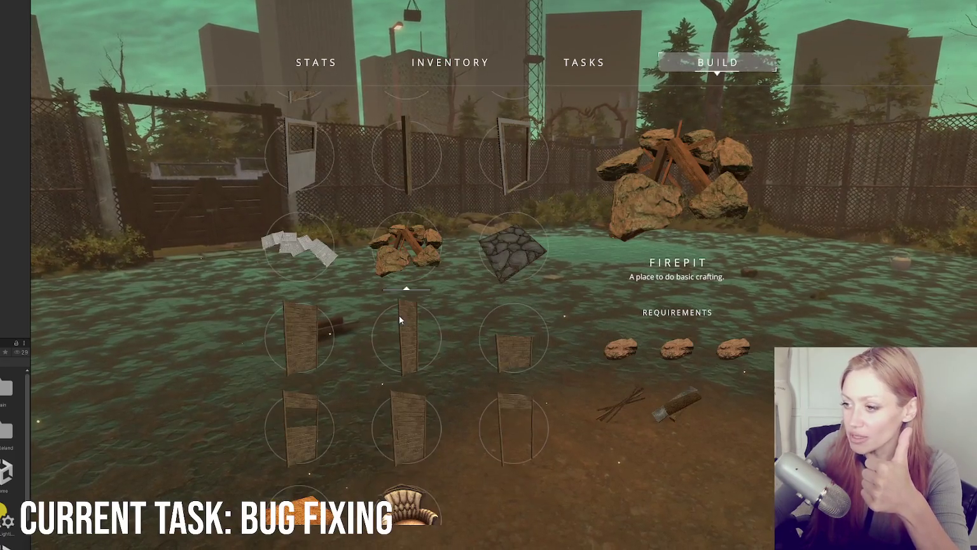
pyautogui.scroll(-2, 342, 390)
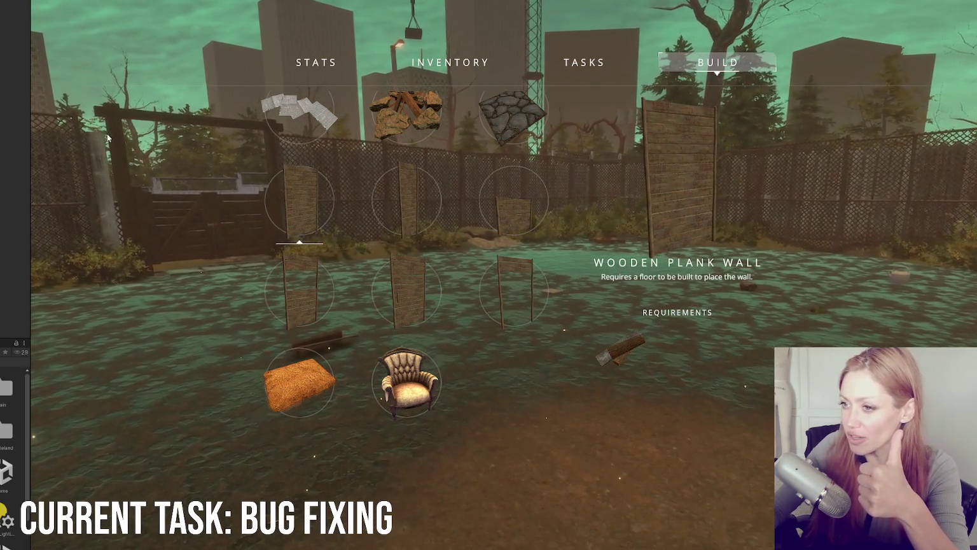
pyautogui.scroll(2, 397, 272)
pyautogui.scroll(1, 425, 271)
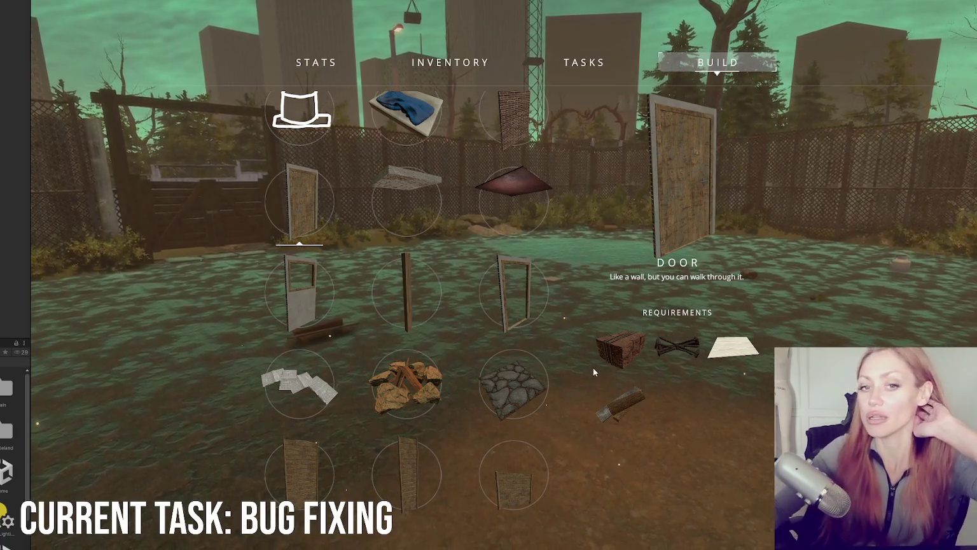
pyautogui.click(404, 356)
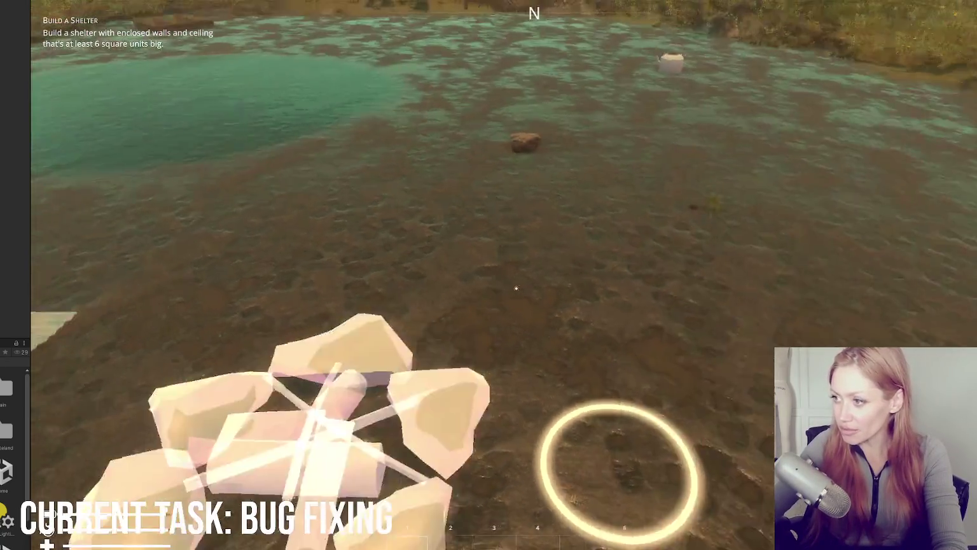
# Place the Firepit blueprint, run the 'mi' console command and try picking up a stone
pyautogui.rightClick(516, 289)
pyautogui.click(516, 288)
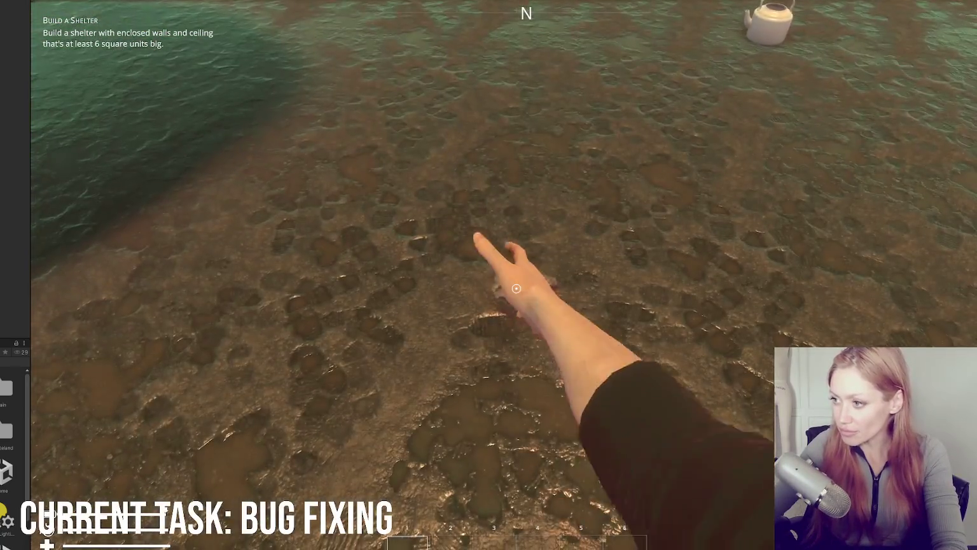
pyautogui.press('Tab')
pyautogui.press('`')
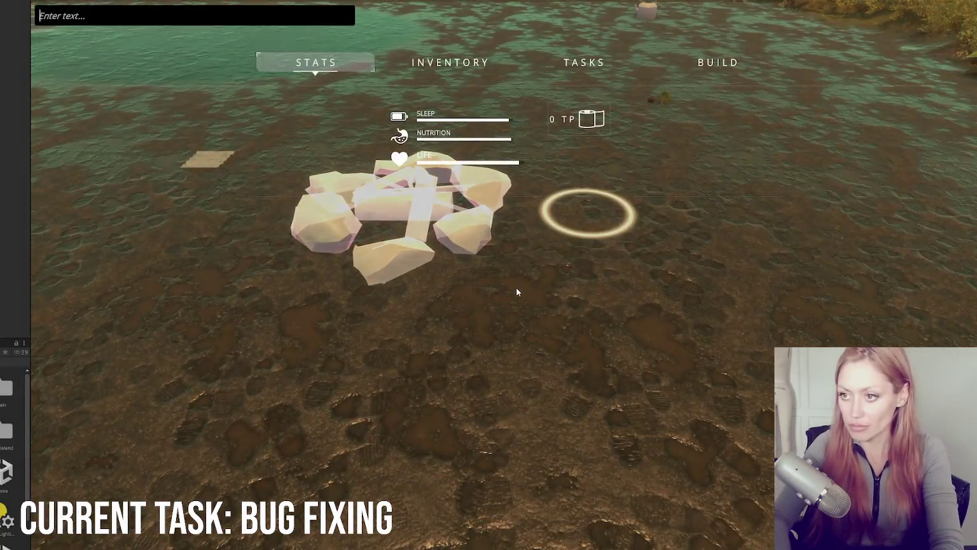
pyautogui.write('mi')
pyautogui.press('Return')
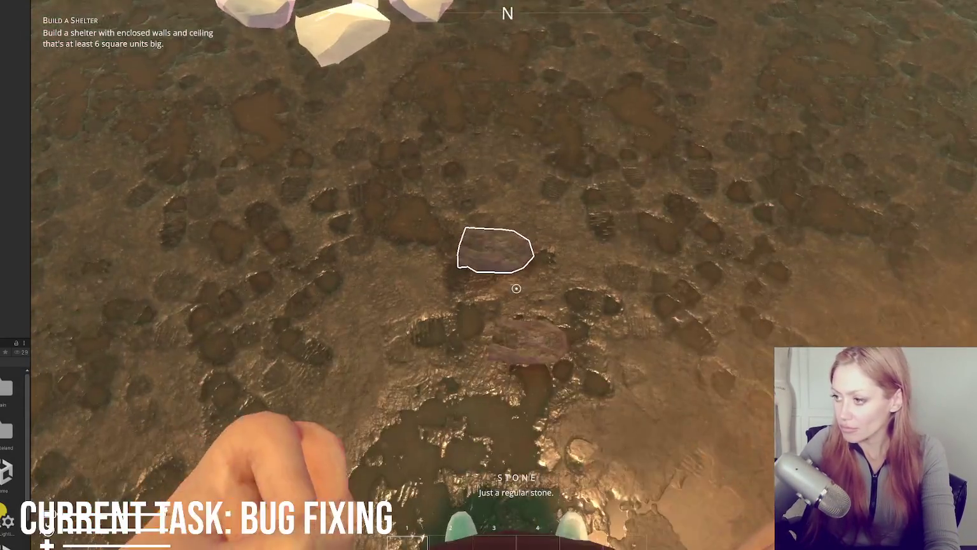
pyautogui.click(516, 288)
pyautogui.click(516, 288)
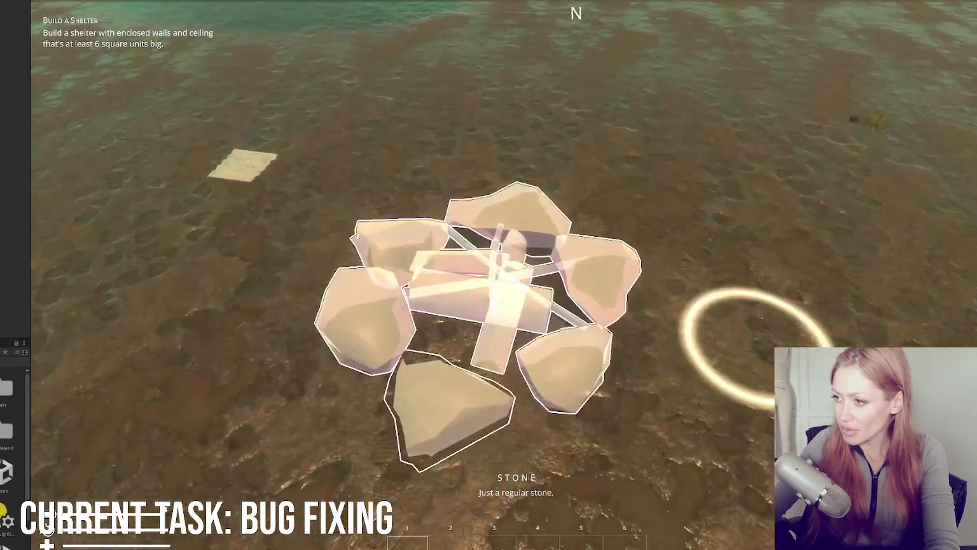
# Spawn test items and scrap wood with the 'test' and 'scrap wood' console commands
pyautogui.press('Tab')
pyautogui.press('`')
pyautogui.write('test')
pyautogui.press('Return')
pyautogui.press('Tab')
pyautogui.press('`')
pyautogui.write('scrap wood')
pyautogui.press('Return')
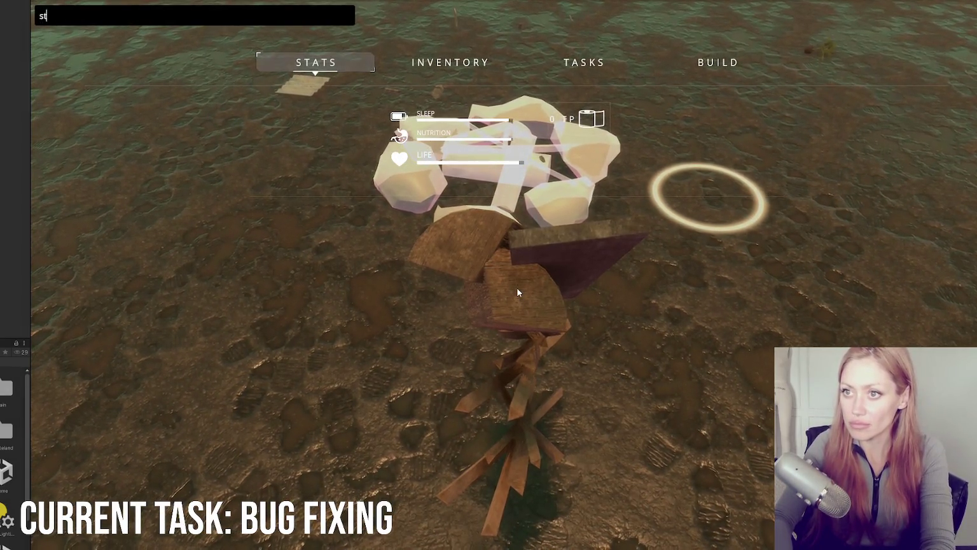
pyautogui.press('Tab')
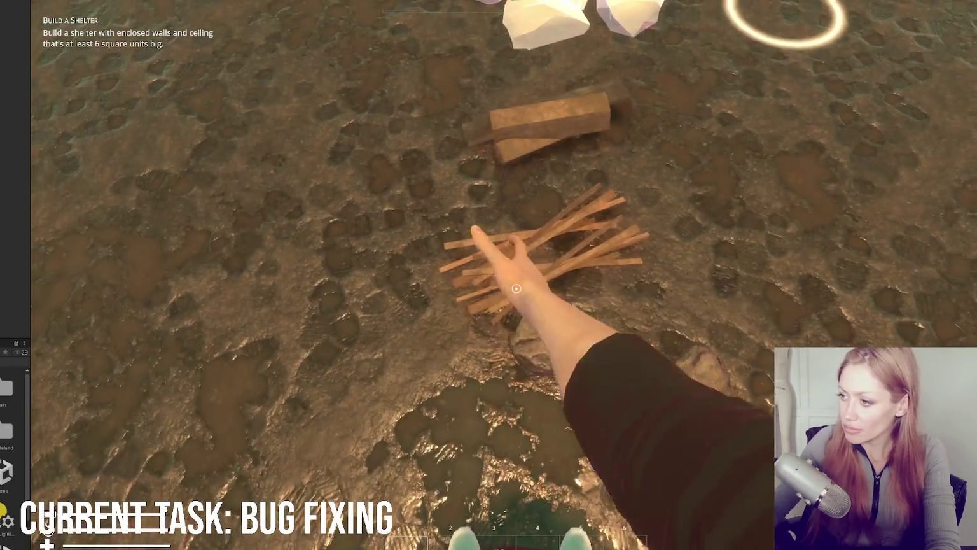
# Add the stone to the blueprint to complete the firepit
pyautogui.press('w')
pyautogui.press('w')
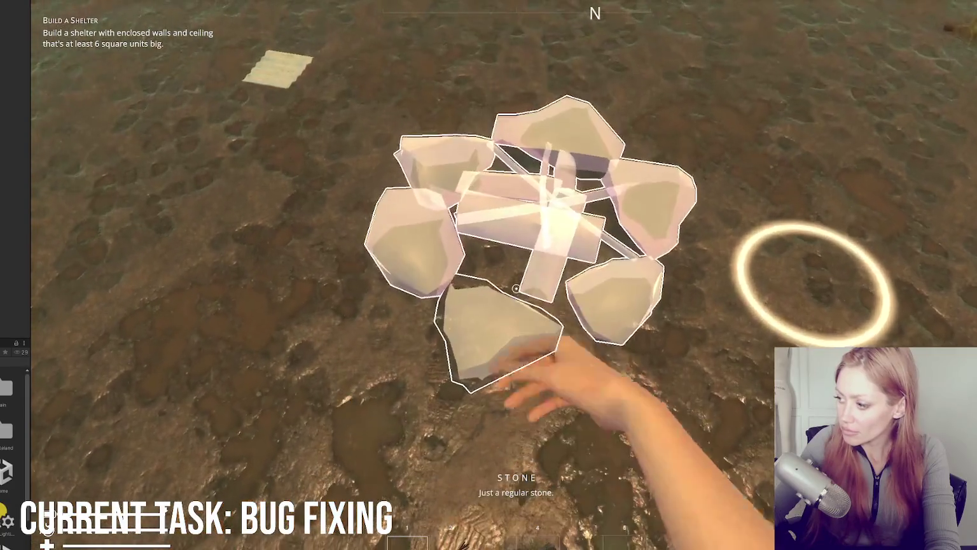
pyautogui.click(516, 288)
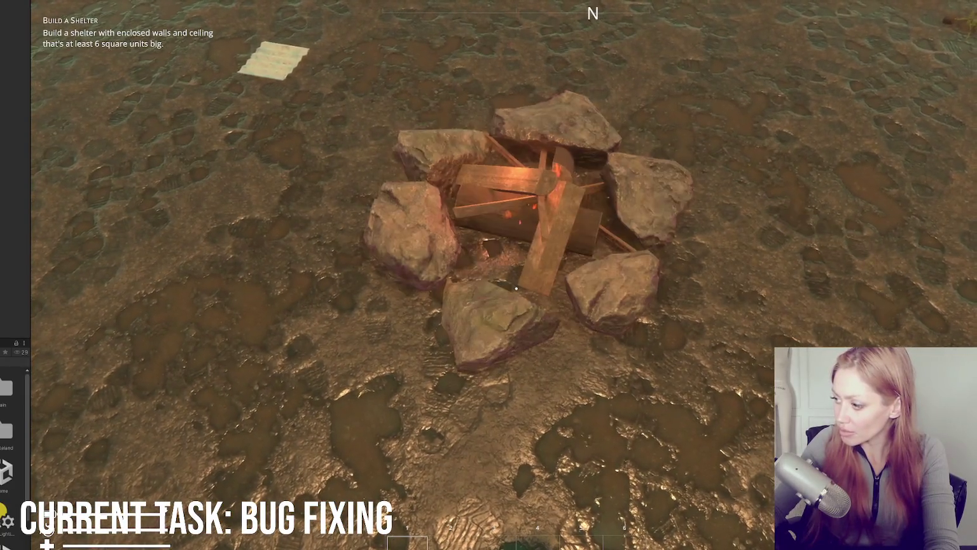
pyautogui.press('s')
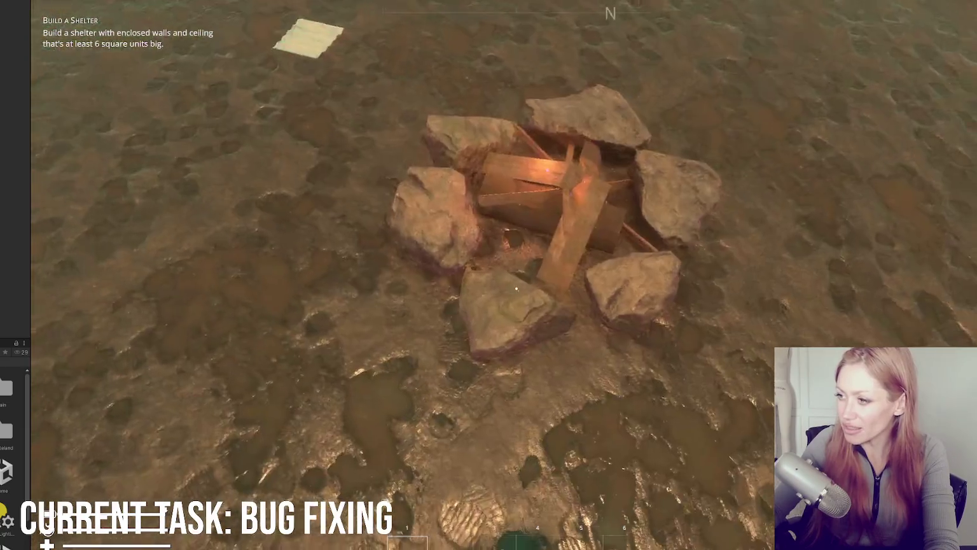
pyautogui.press('w')
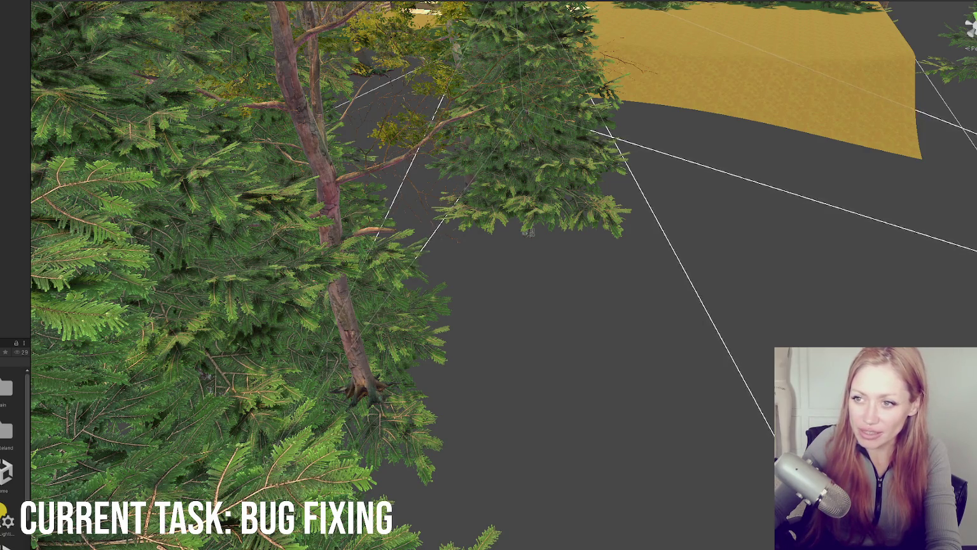
# Select and frame the placed firepit in the Scene view, widening the Inspector
pyautogui.scroll(-10, 536, 132)
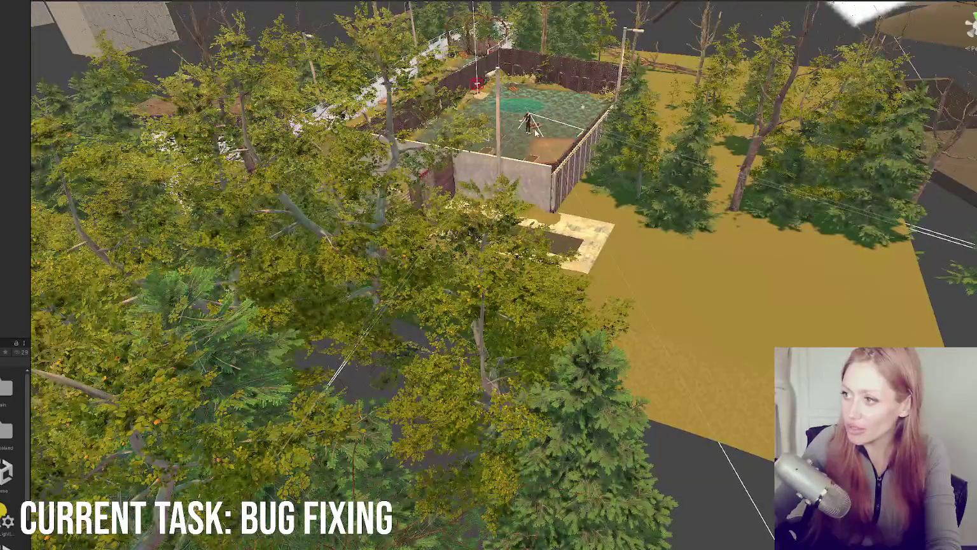
pyautogui.click(536, 130)
pyautogui.press('f')
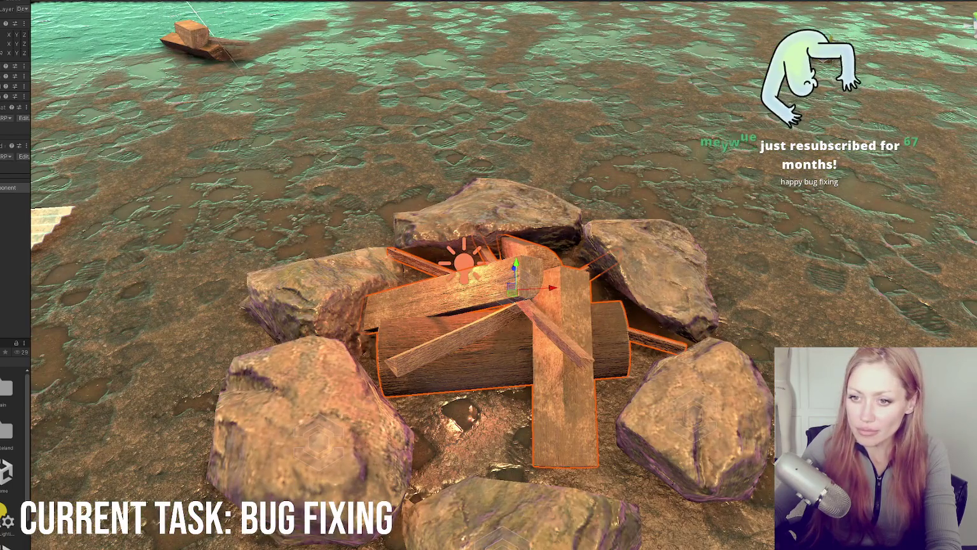
pyautogui.click(19, 207)
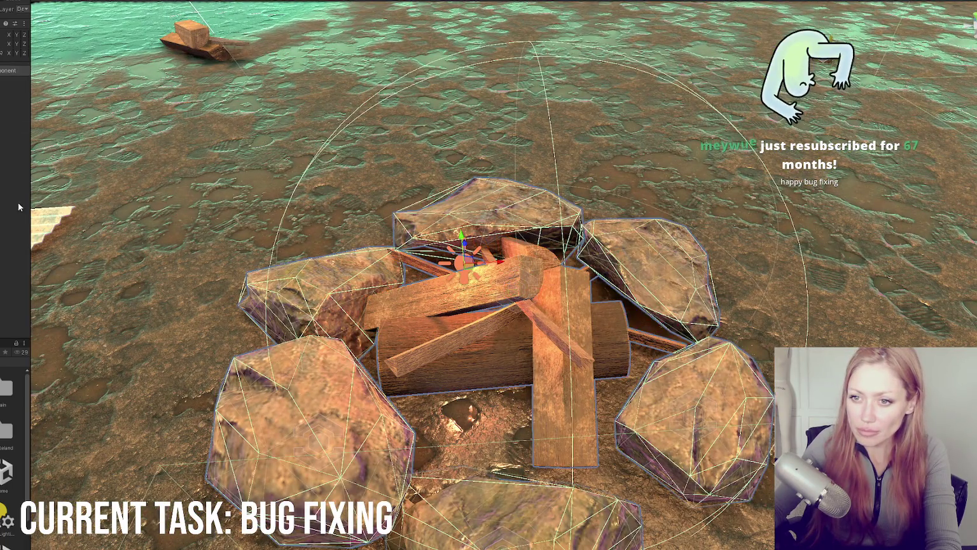
pyautogui.moveTo(30, 195); pyautogui.dragTo(140, 192)
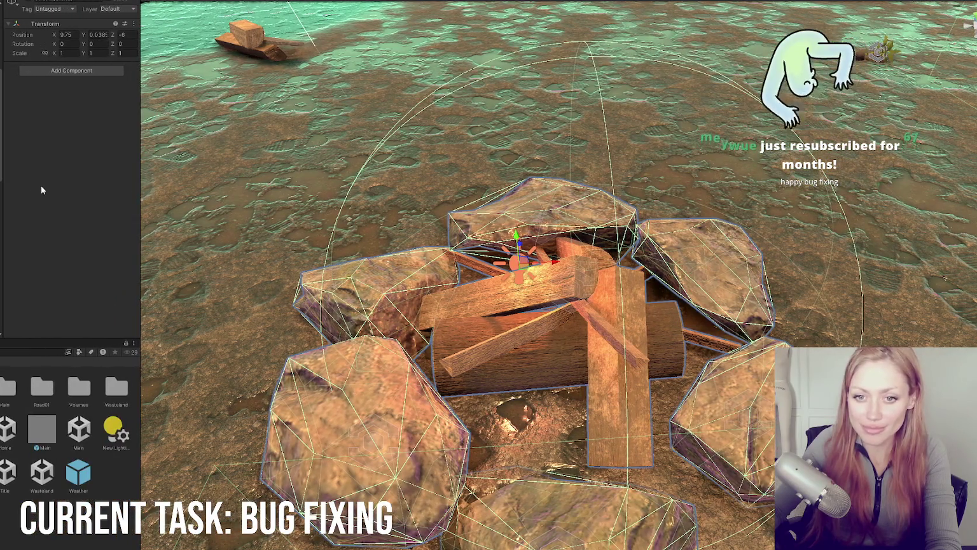
# Inspect the firepit's logs, light and Build Station sphere child objects
pyautogui.click(547, 318)
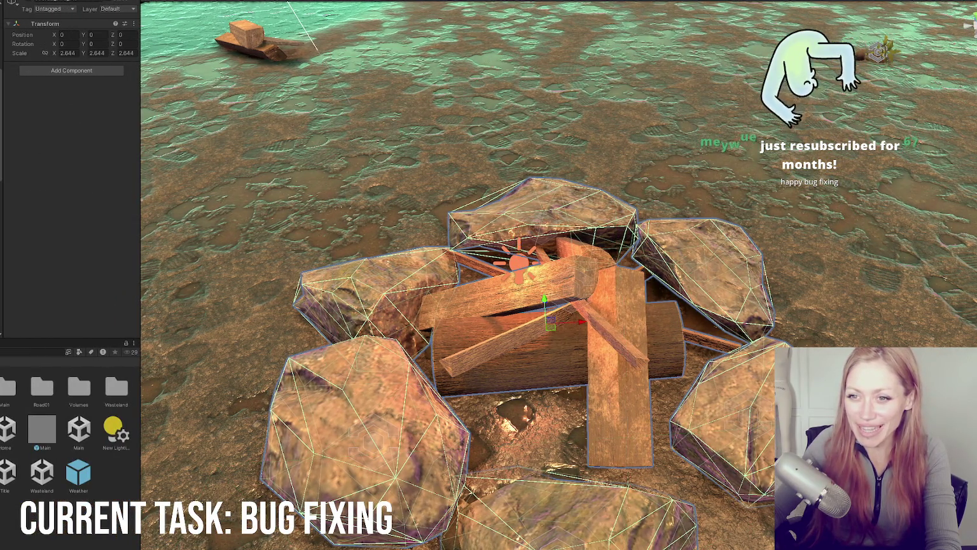
pyautogui.click(518, 261)
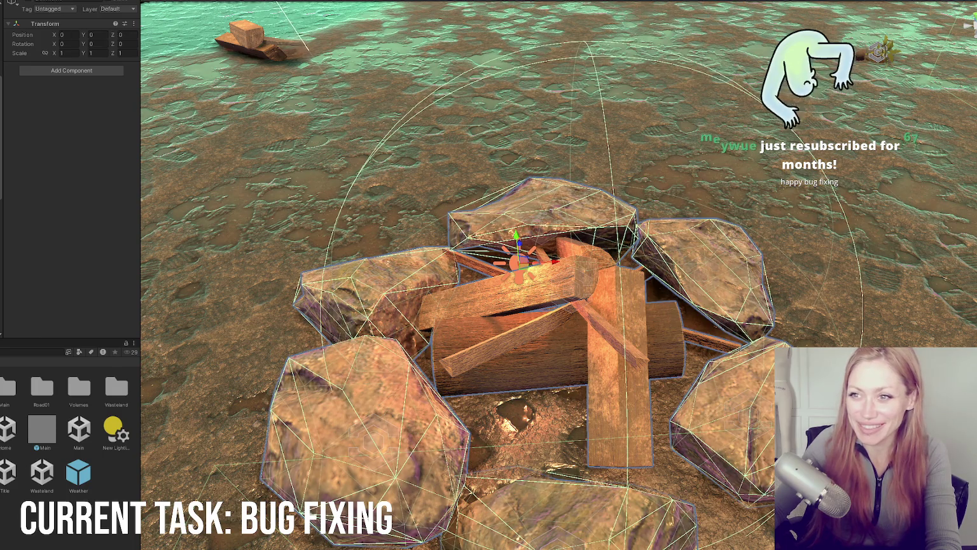
pyautogui.click(584, 299)
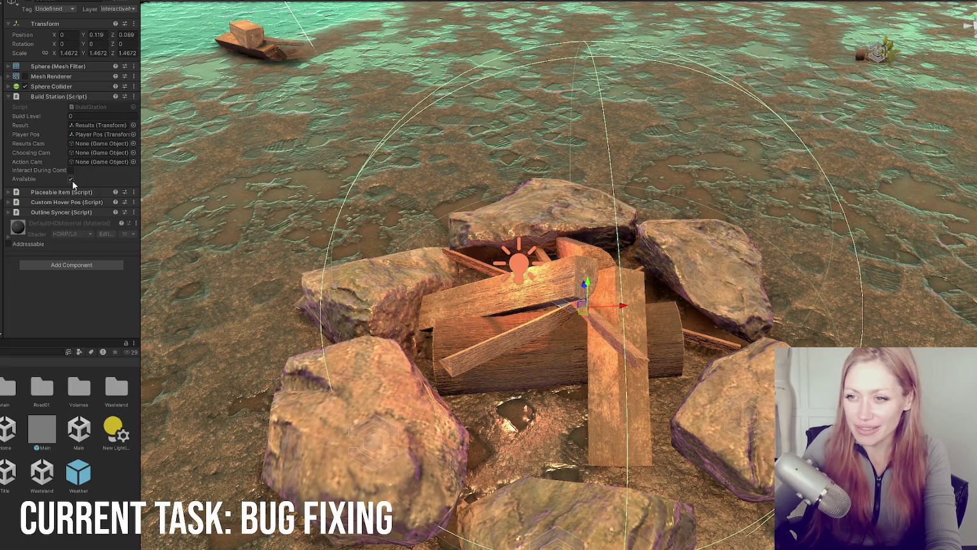
# Review the sphere's script components, then switch its layer from InteractiveNoCollision to Default
pyautogui.click(77, 96)
pyautogui.click(82, 97)
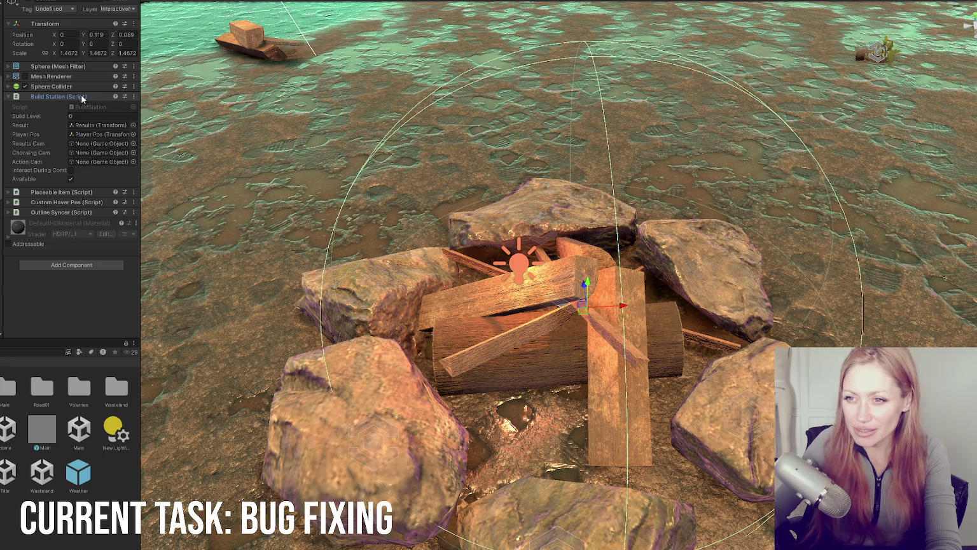
pyautogui.click(82, 96)
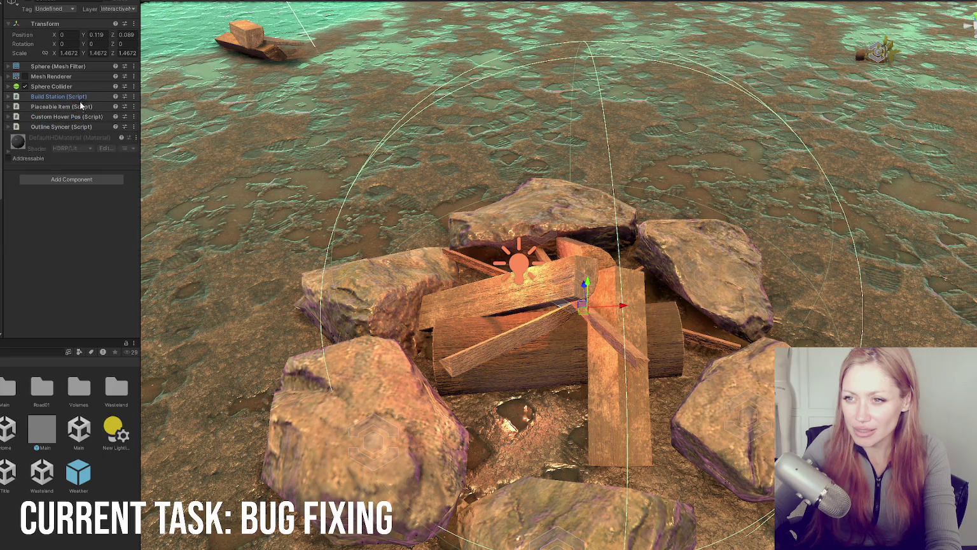
pyautogui.click(78, 106)
pyautogui.click(78, 107)
pyautogui.click(76, 118)
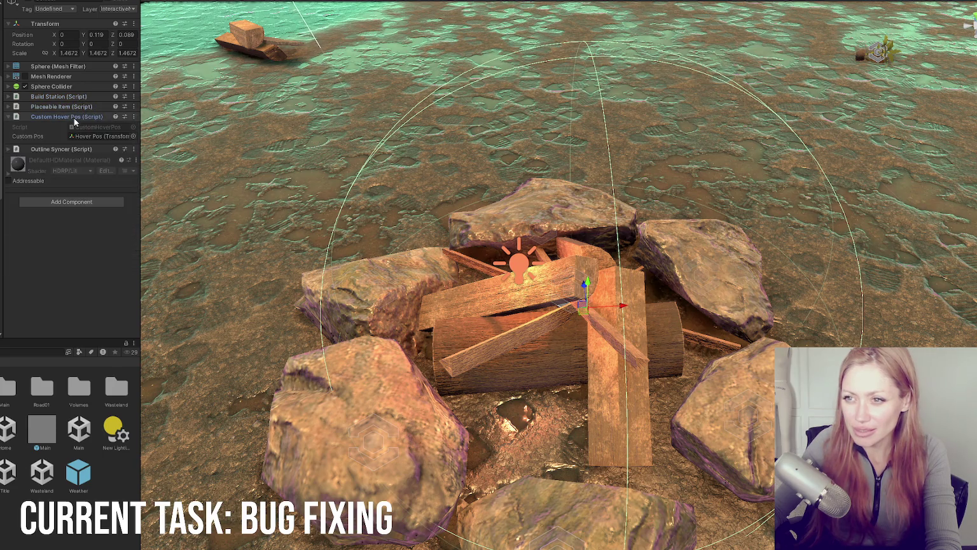
pyautogui.click(74, 117)
pyautogui.click(73, 126)
pyautogui.click(72, 126)
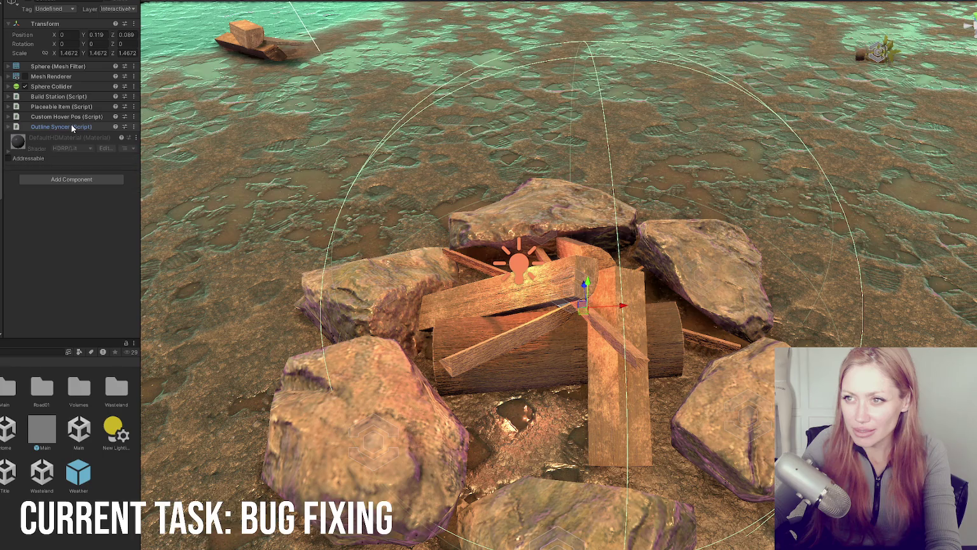
pyautogui.click(117, 9)
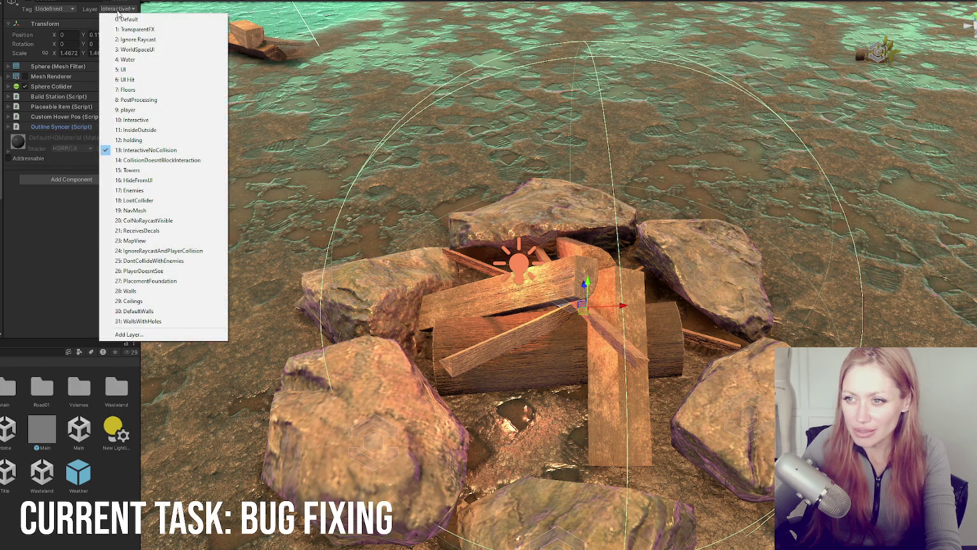
pyautogui.click(125, 19)
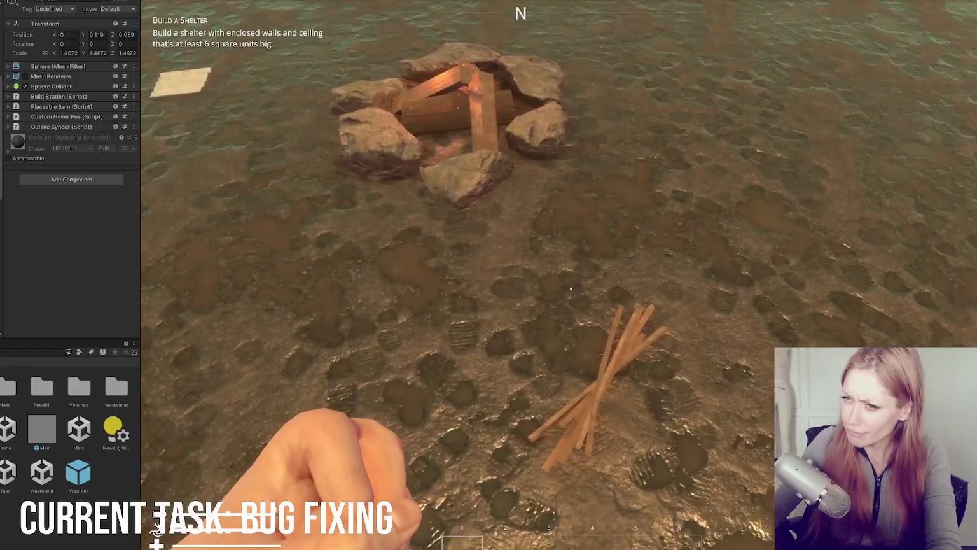
# Change the firepit sphere's Layer from Default to 10: Interactive
pyautogui.click(118, 9)
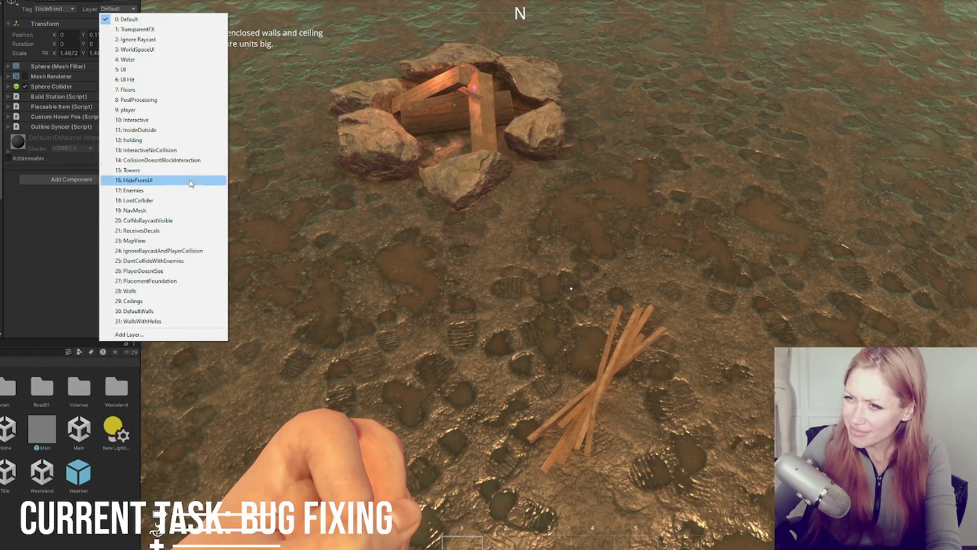
pyautogui.click(132, 120)
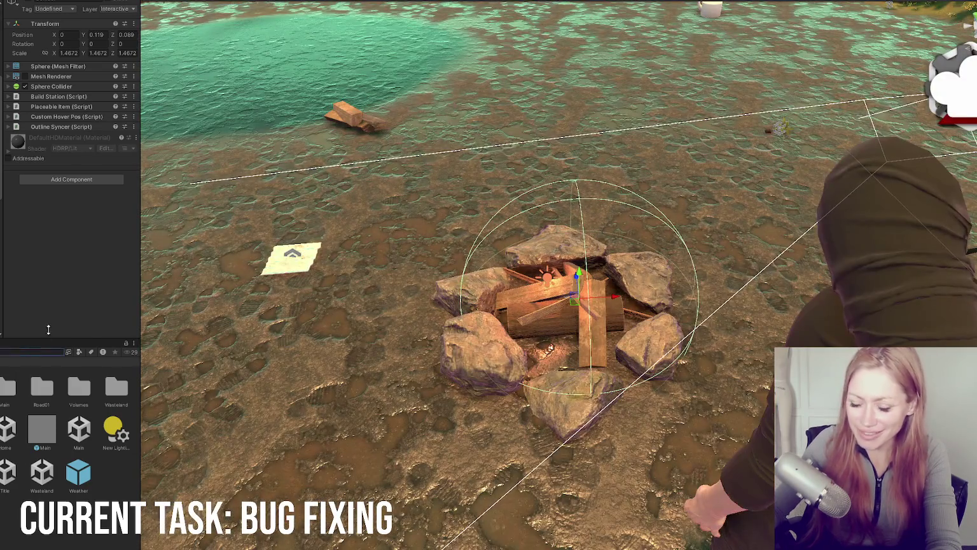
# Search the Project for firepit, drop a new FirePit prefab into the Scene, and select its child sphere
pyautogui.write('firepit')
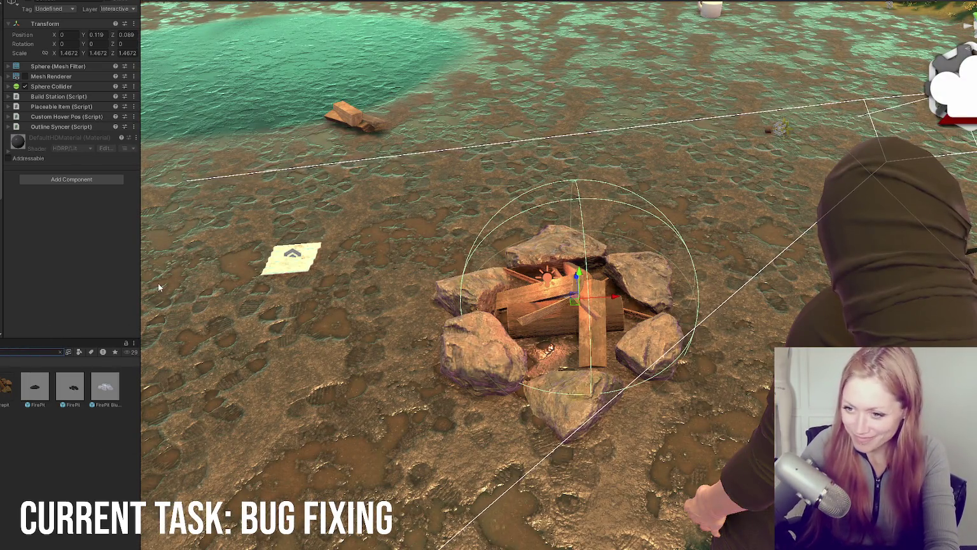
pyautogui.moveTo(328, 222); pyautogui.dragTo(417, 193)
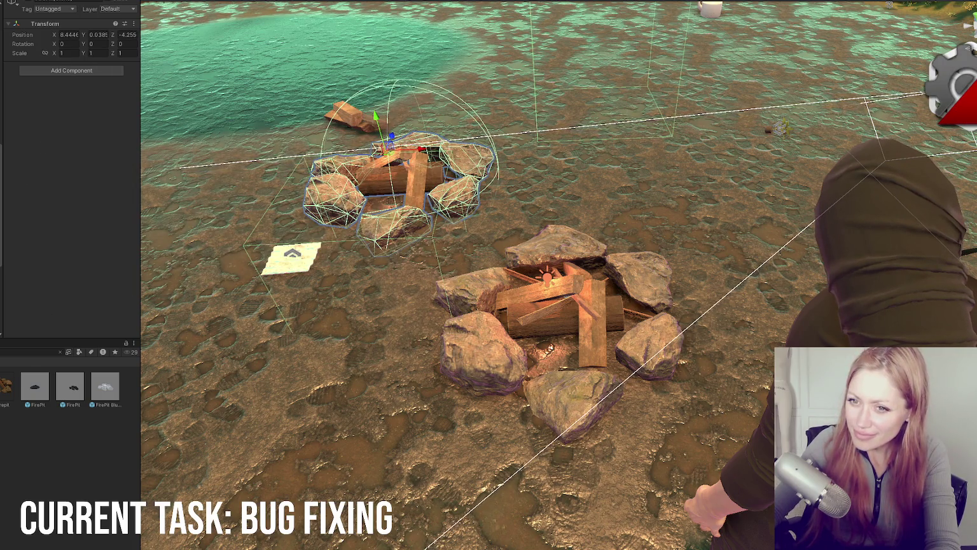
pyautogui.click(417, 159)
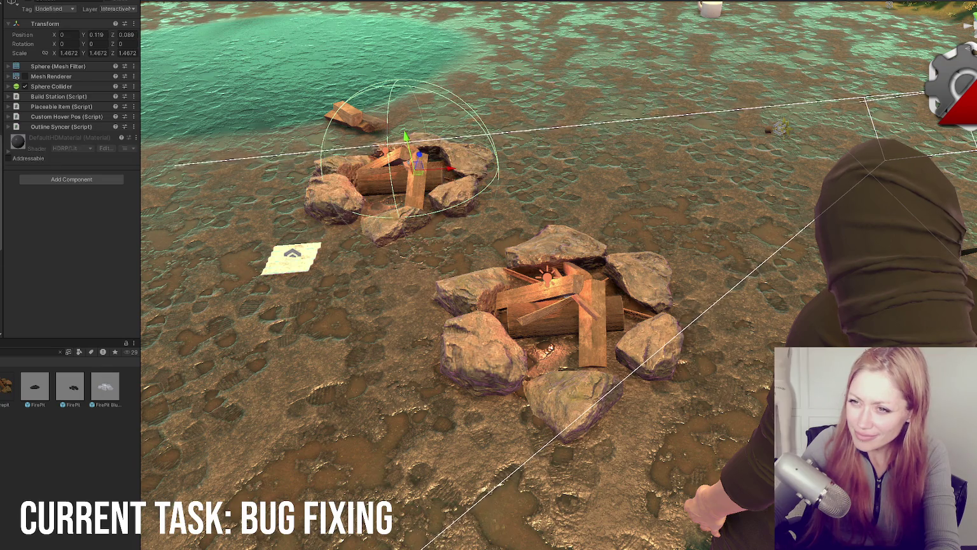
# Check the sphere's Sphere Collider and Layer list, leaving the layer unchanged
pyautogui.click(58, 86)
pyautogui.click(58, 86)
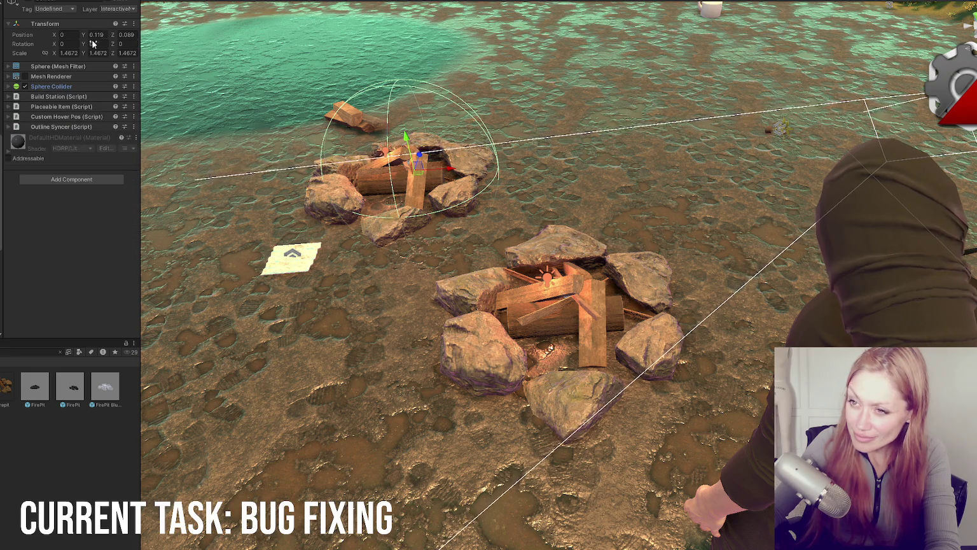
pyautogui.click(109, 9)
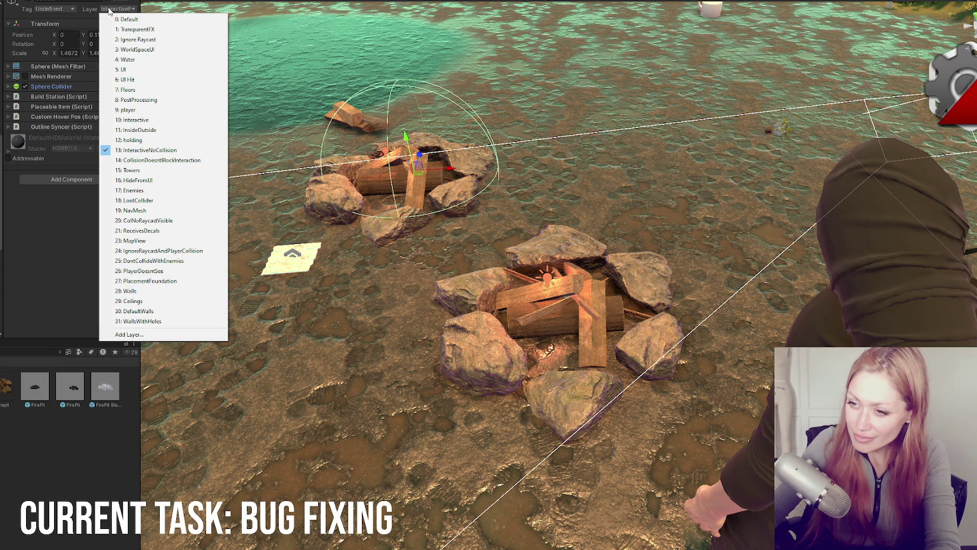
pyautogui.click(30, 225)
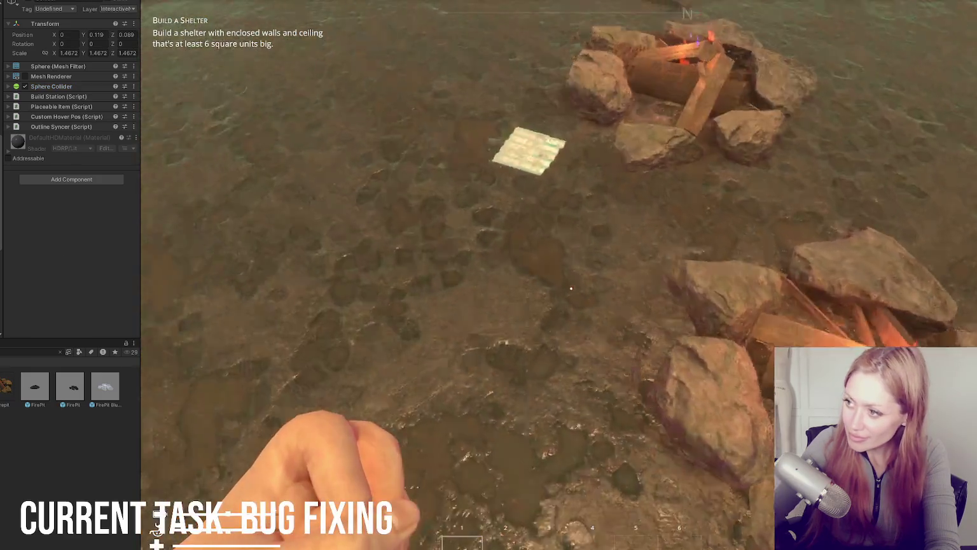
# Walk the player away from and back to the firepit, then free the cursor for the editor
pyautogui.press('s')
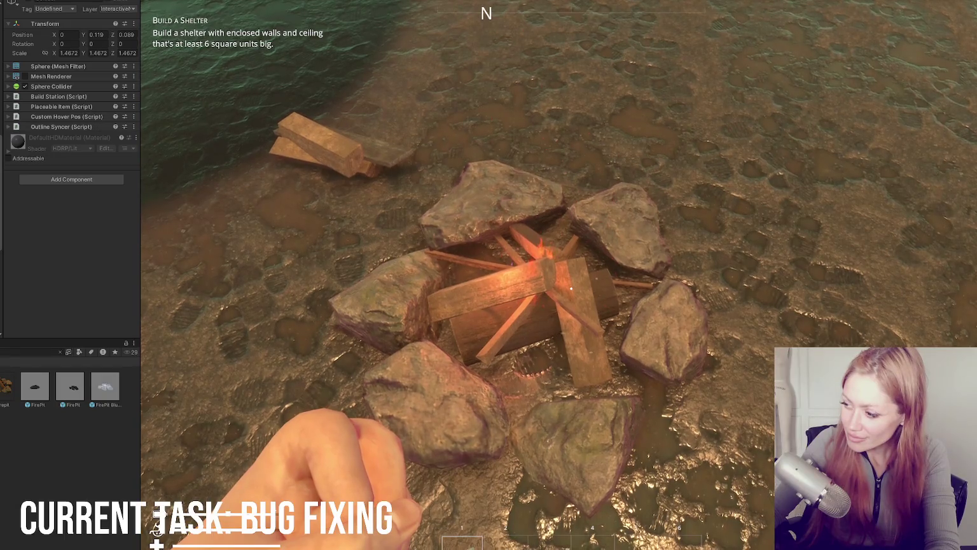
pyautogui.press('w')
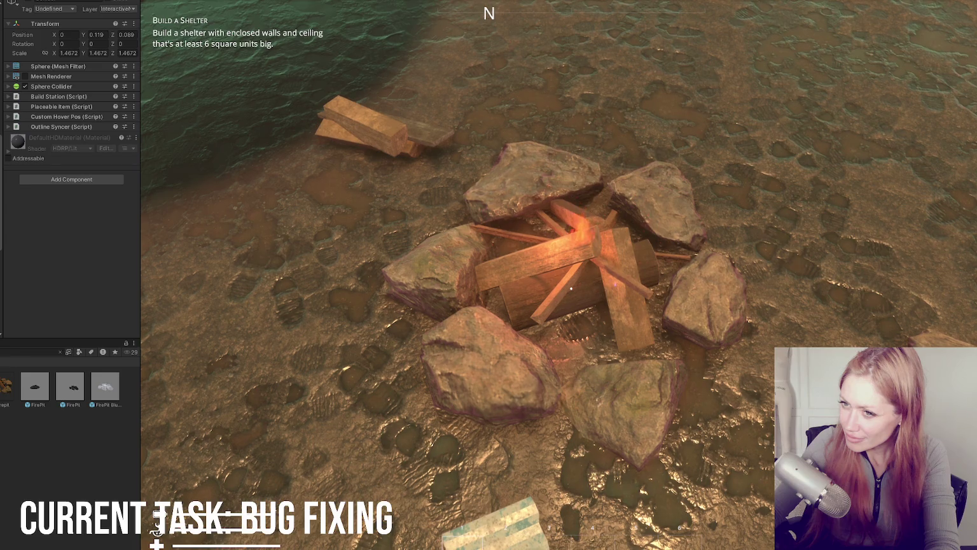
pyautogui.press('Escape')
# Toggle the sphere's collider off and on, set its Layer to Interactive, and expand Build Station
pyautogui.click(24, 85)
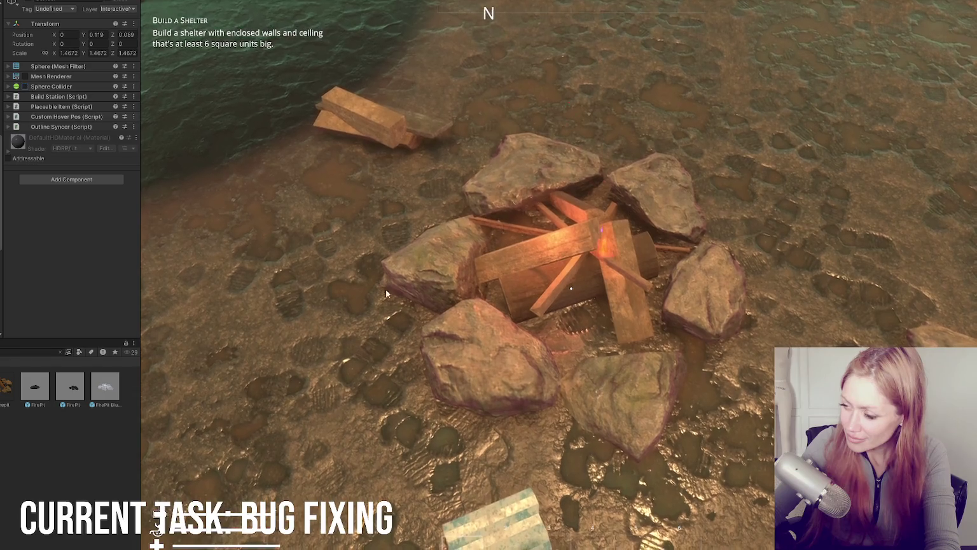
pyautogui.click(387, 294)
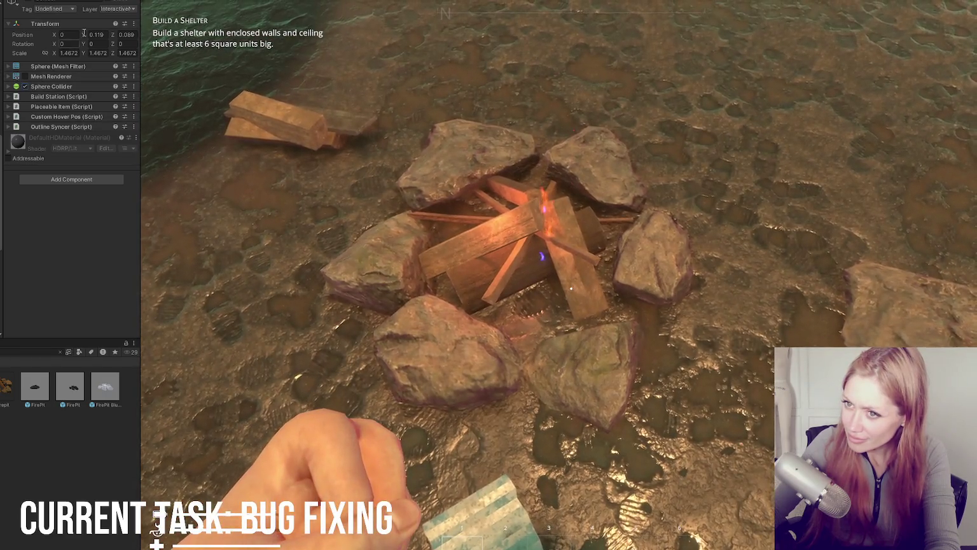
pyautogui.click(115, 8)
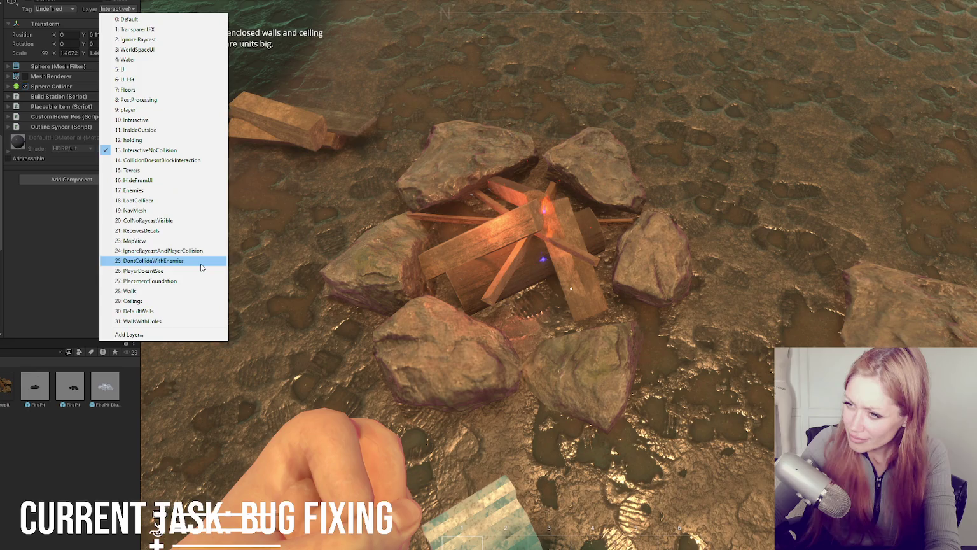
pyautogui.click(160, 120)
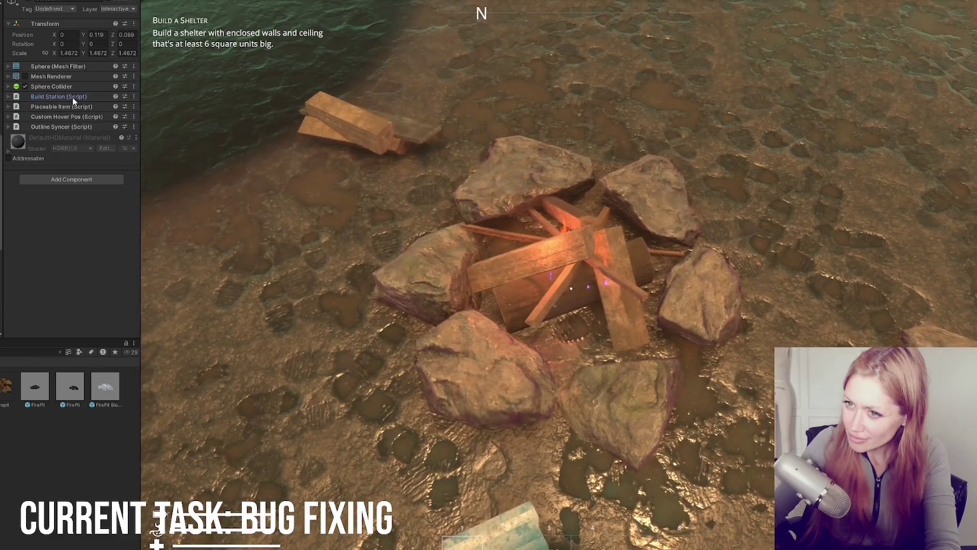
pyautogui.click(72, 97)
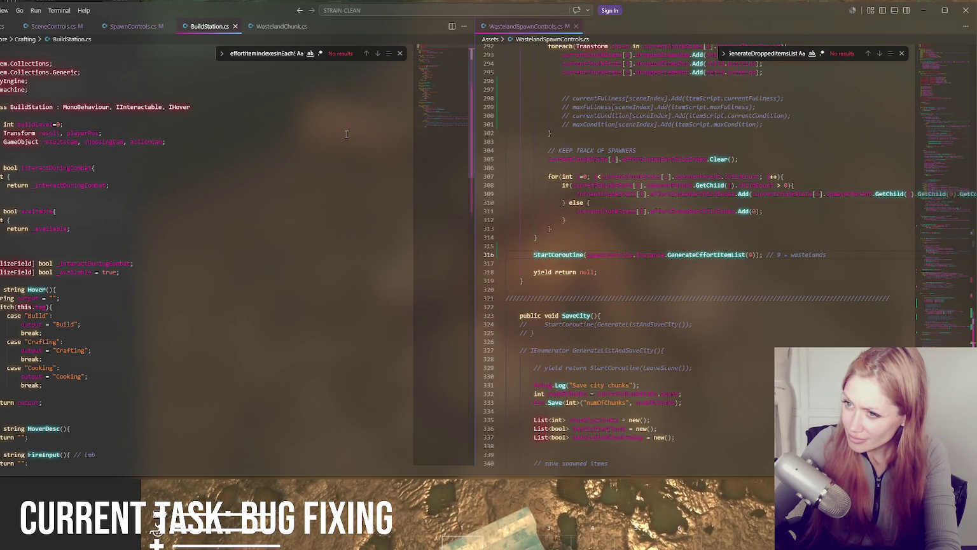
# Scroll BuildStation.cs down to its PrimaryInput, SecondaryInput and Interact methods
pyautogui.scroll(-6, 348, 164)
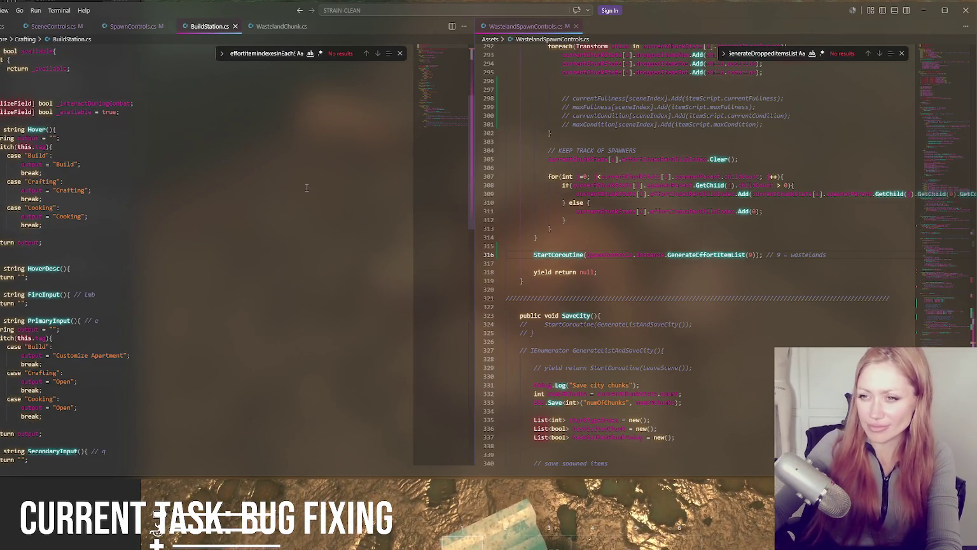
pyautogui.scroll(-5, 306, 188)
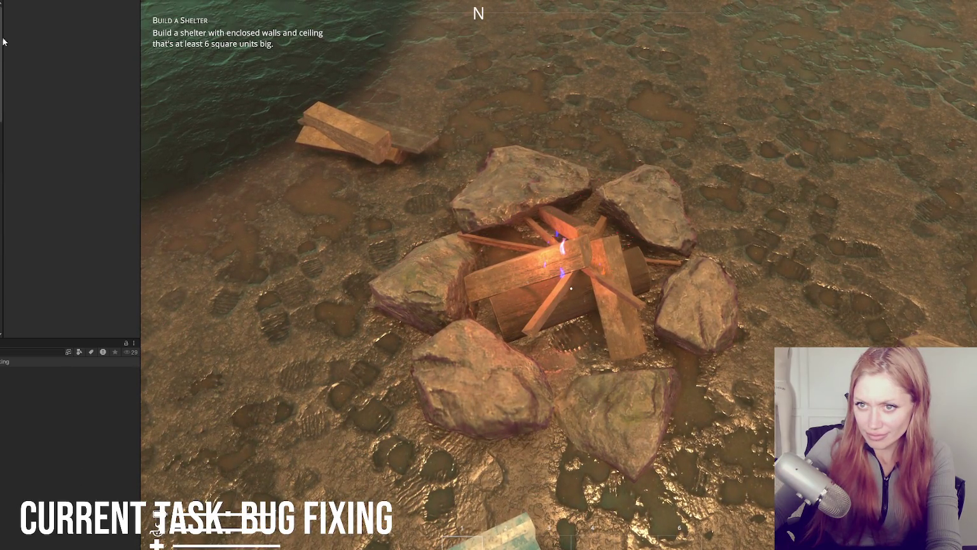
# Expand the Raycast script and toggle InteractiveNoCollision in its Layer Mask
pyautogui.scroll(5, 53, 235)
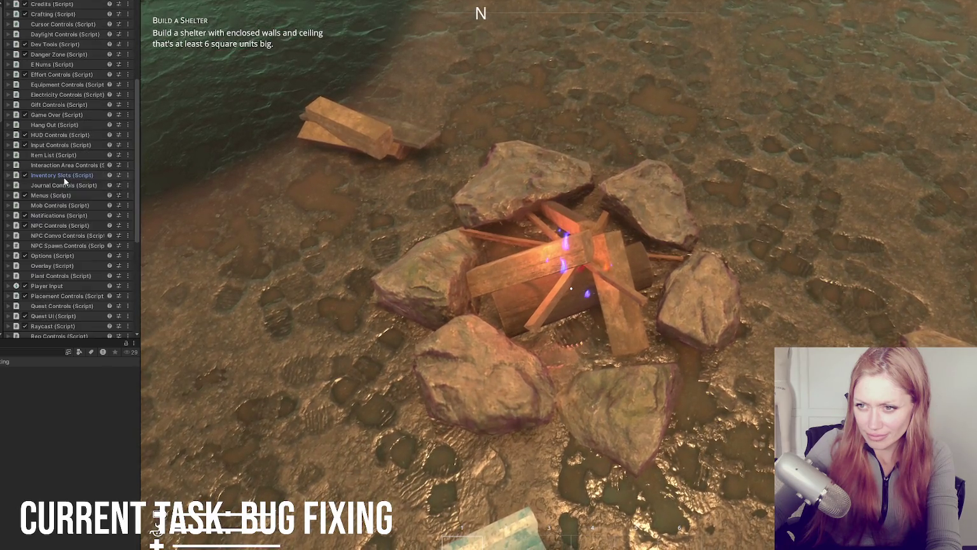
pyautogui.scroll(-5, 64, 185)
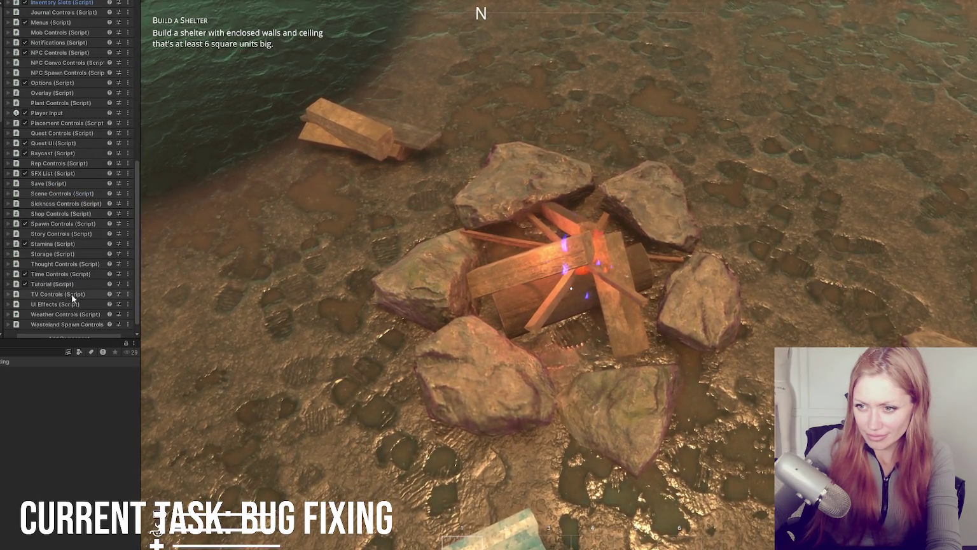
pyautogui.scroll(3, 56, 322)
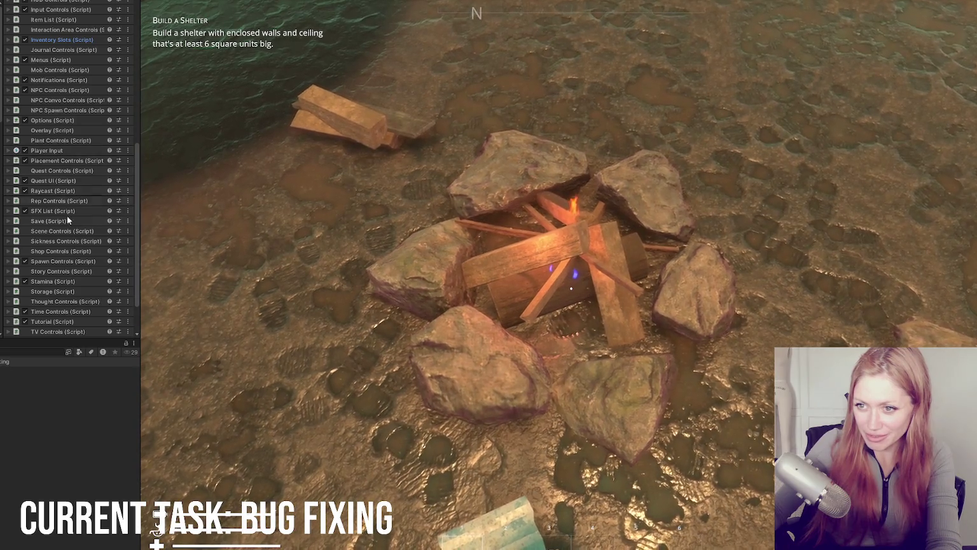
pyautogui.click(62, 189)
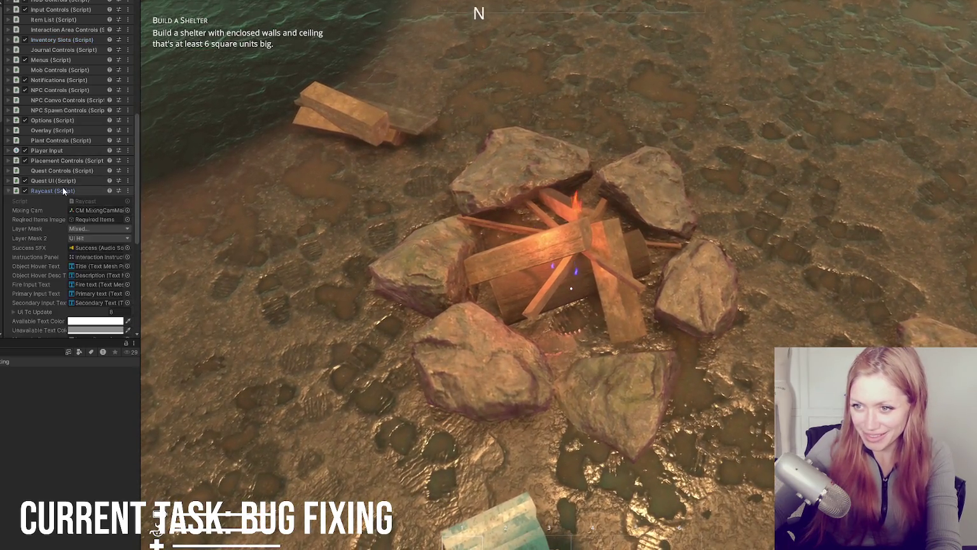
pyautogui.click(94, 227)
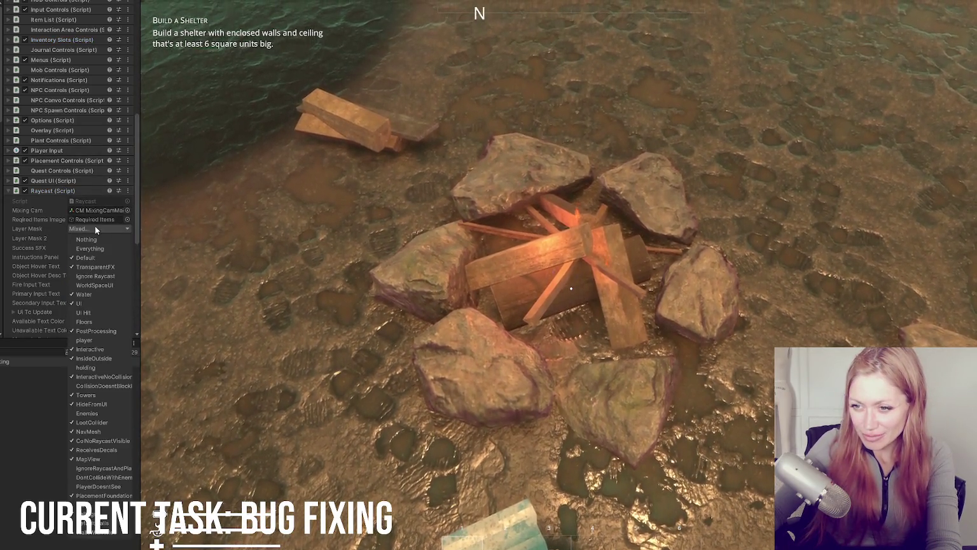
pyautogui.click(102, 380)
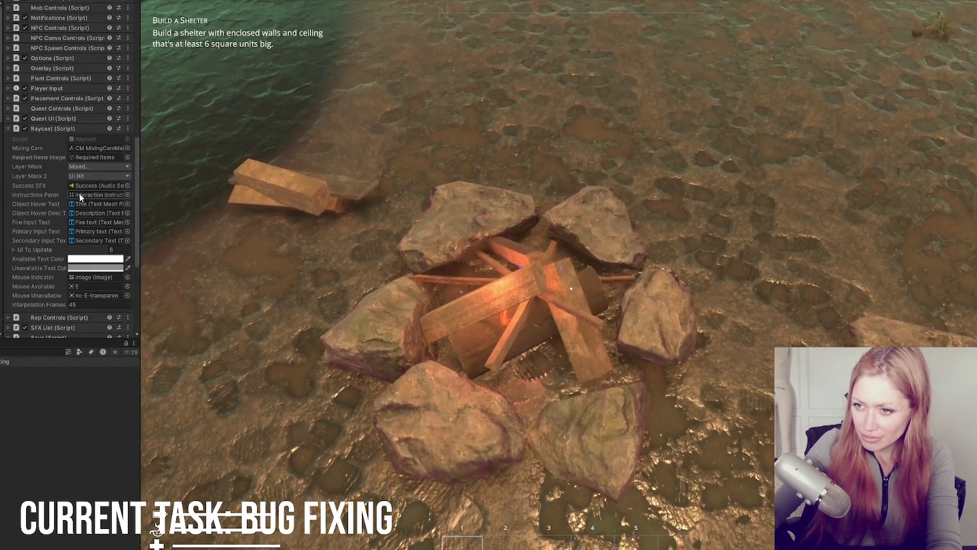
# Confirm InteractiveNoCollision is in the Layer Mask, then test in game, bringing up the STATS menu
pyautogui.click(90, 167)
pyautogui.click(98, 314)
pyautogui.click(187, 273)
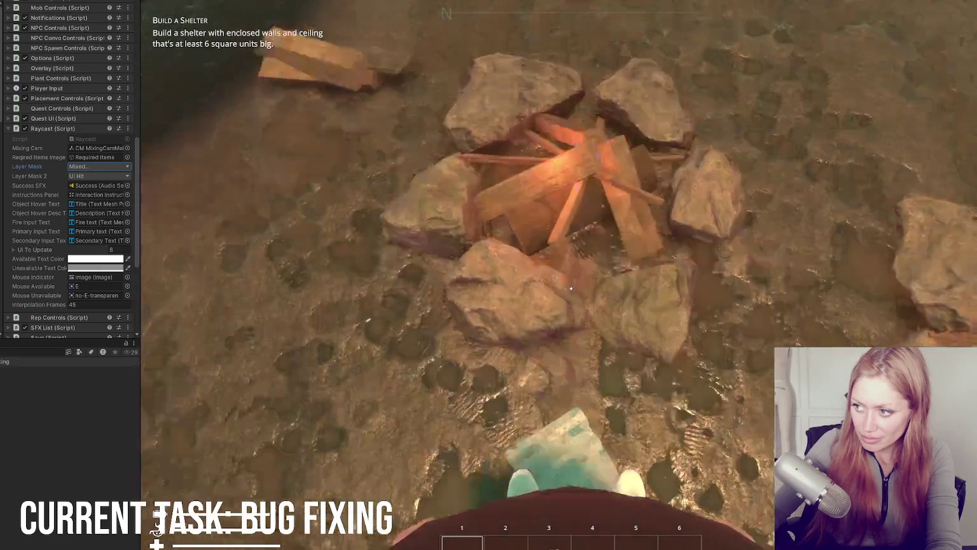
pyautogui.press('Tab')
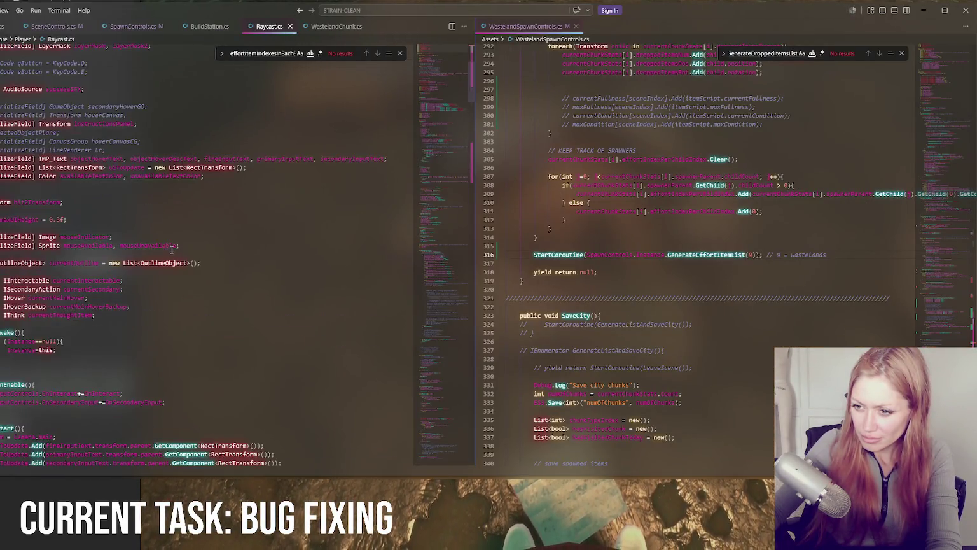
pyautogui.scroll(-15, 172, 249)
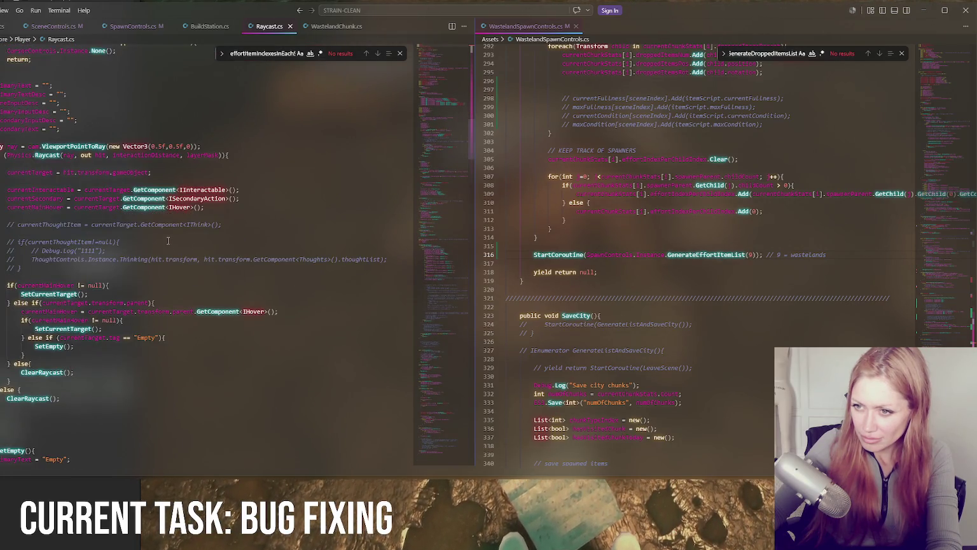
# Add a new line after the currentTarget assignment and start typing a Debug call
pyautogui.press('Return')
pyautogui.write('D')
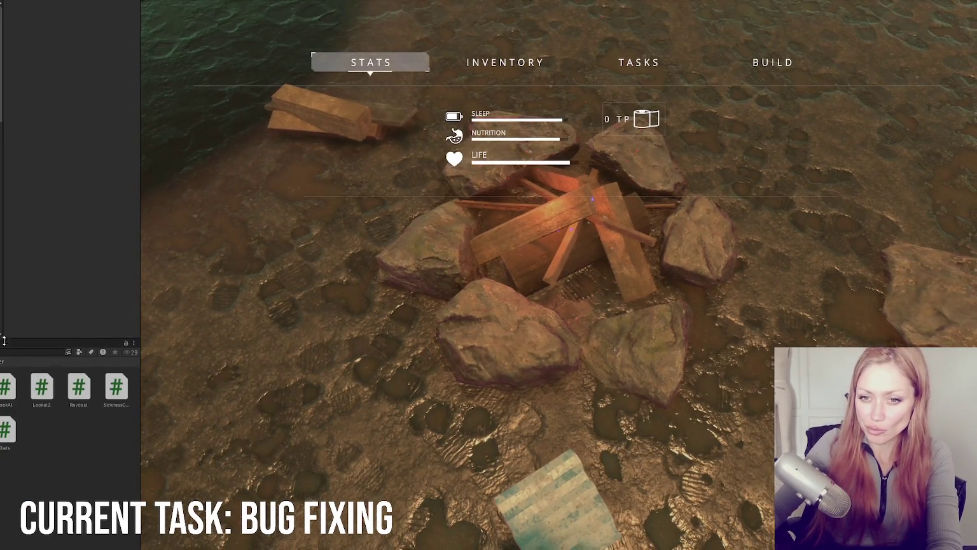
# Show the console, enter Play mode, widen the Game view, and start from the STRAIN title screen
pyautogui.hotkey('ctrl', 'shift', 'c')
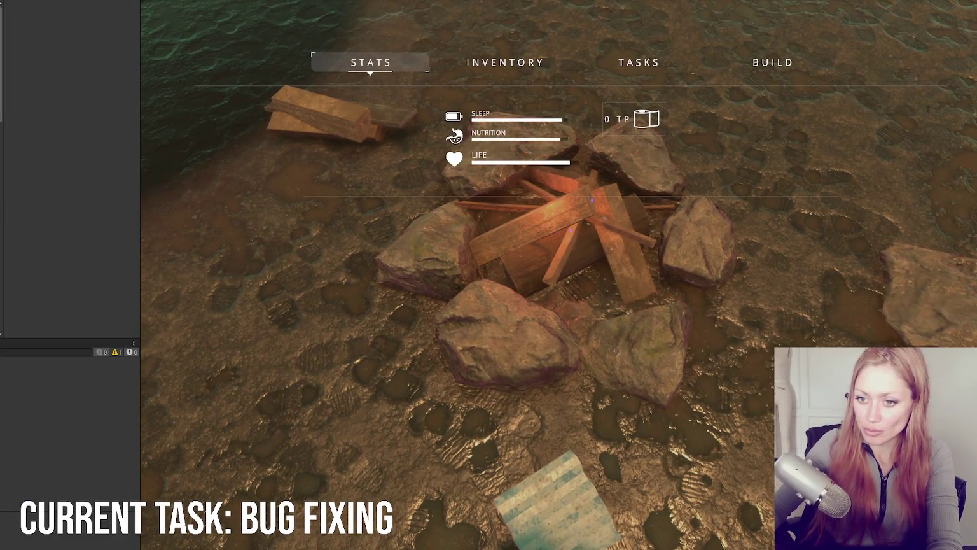
pyautogui.hotkey('ctrl', 'p')
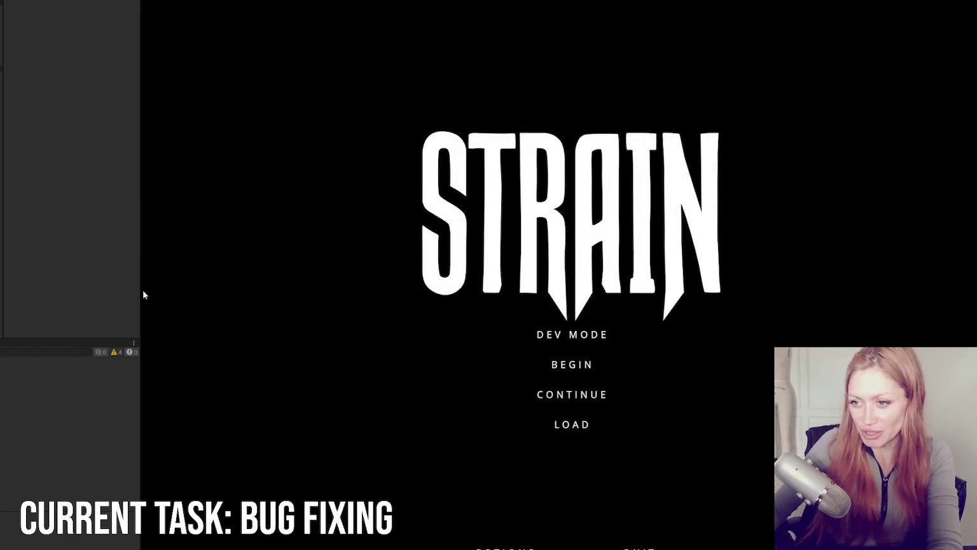
pyautogui.moveTo(56, 294); pyautogui.dragTo(56, 294)
pyautogui.click(520, 335)
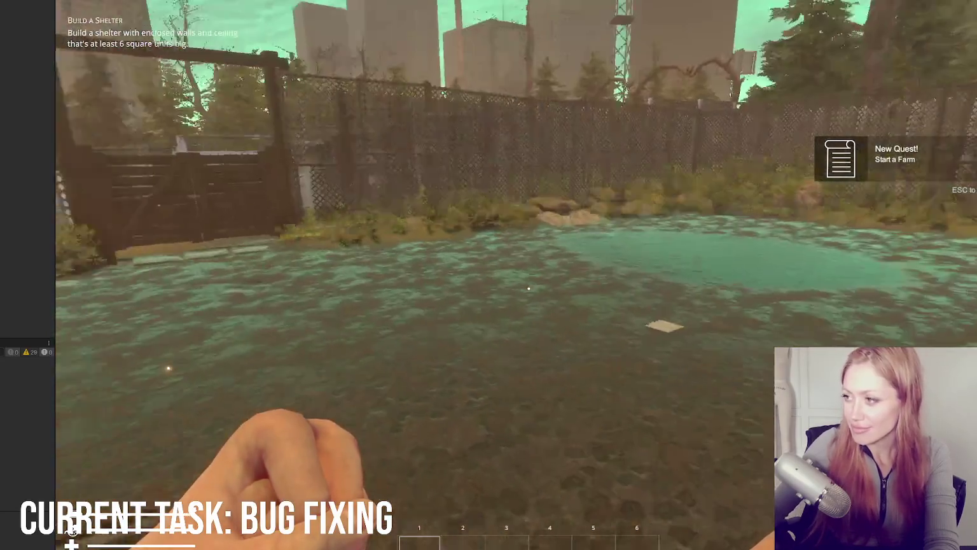
# Choose Firepit from the in-game Build list to start placing it
pyautogui.press('Tab')
pyautogui.click(725, 63)
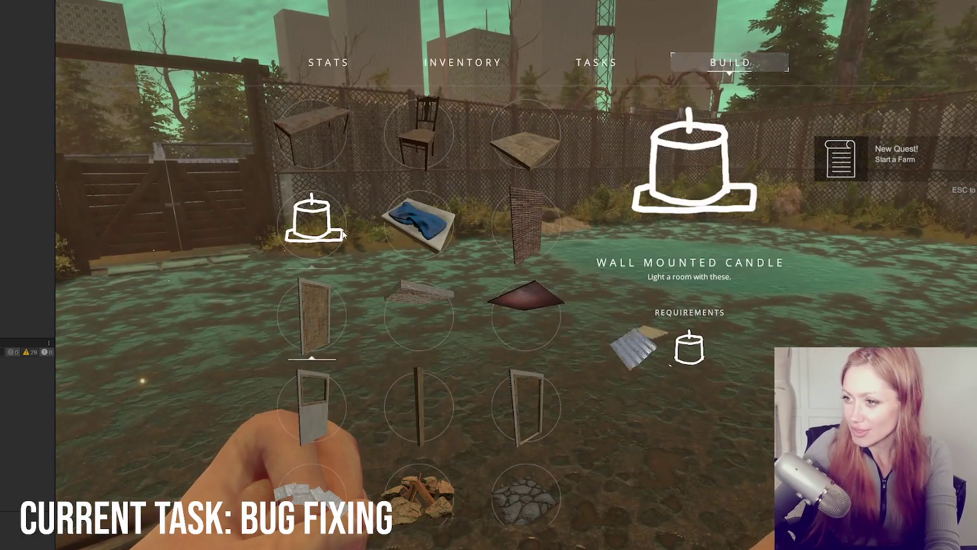
pyautogui.scroll(-3, 395, 248)
pyautogui.click(419, 319)
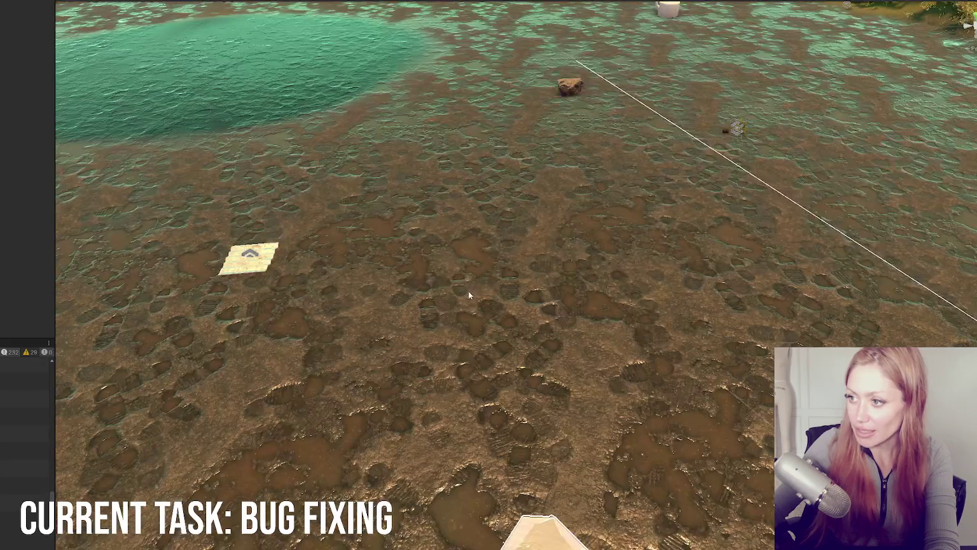
# Frame the firepit in the Scene view, select its parts, and widen the Inspector to read their components
pyautogui.press('f')
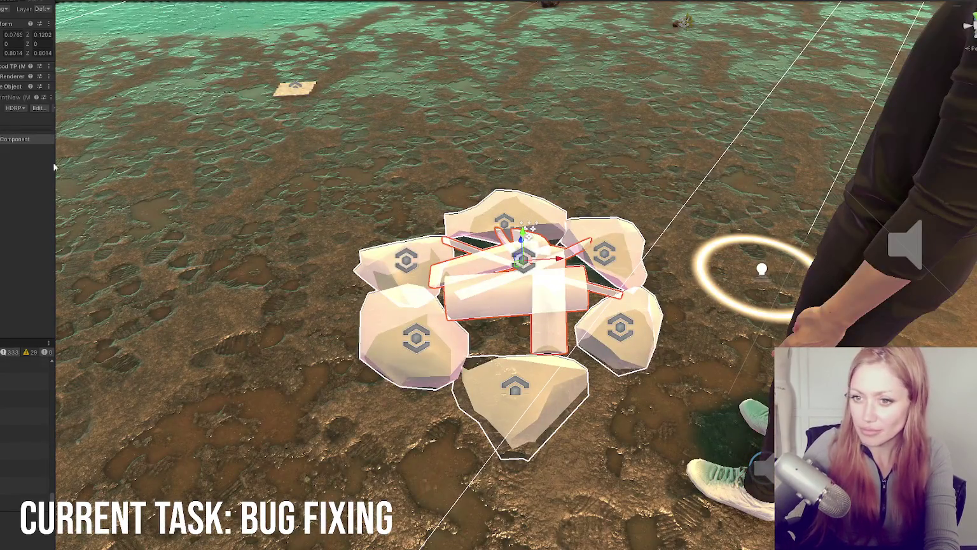
pyautogui.click(604, 254)
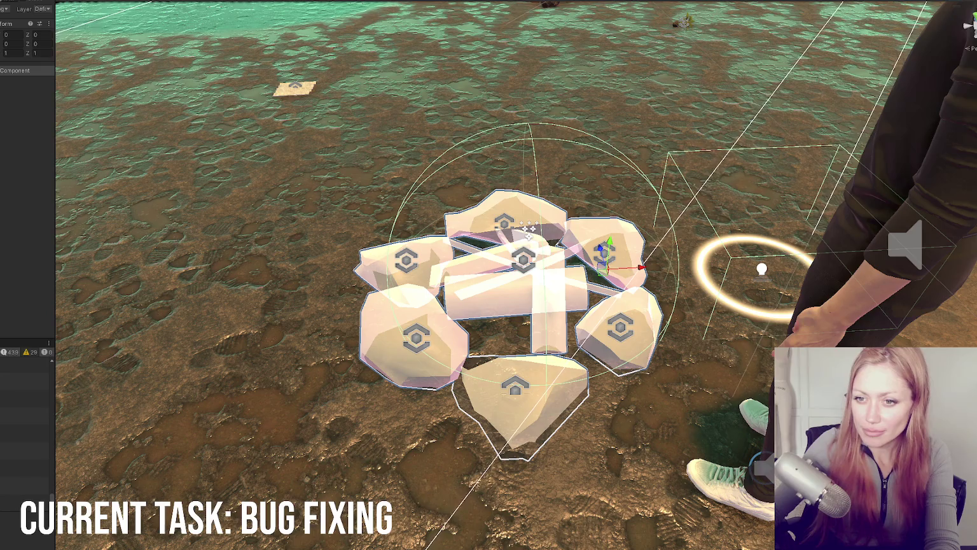
pyautogui.click(529, 267)
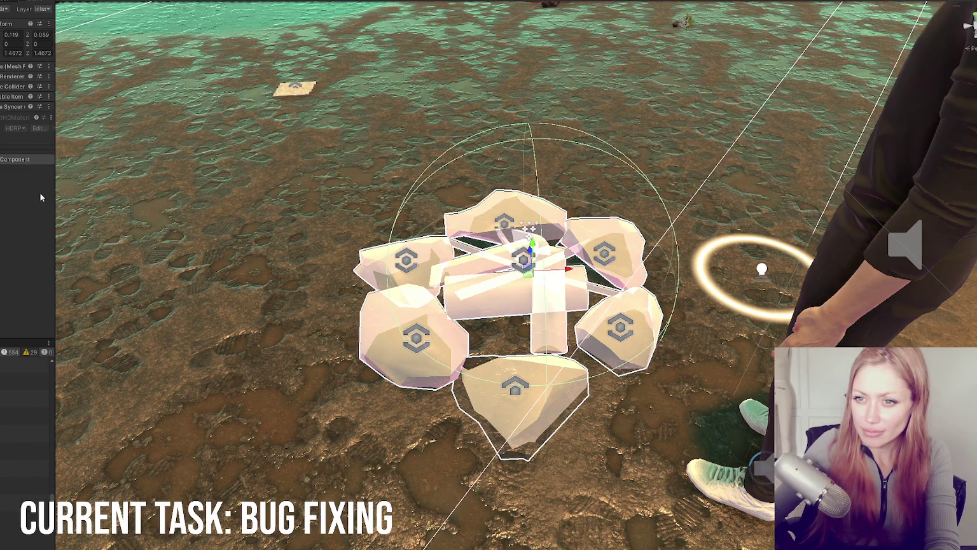
pyautogui.moveTo(54, 187); pyautogui.dragTo(143, 187)
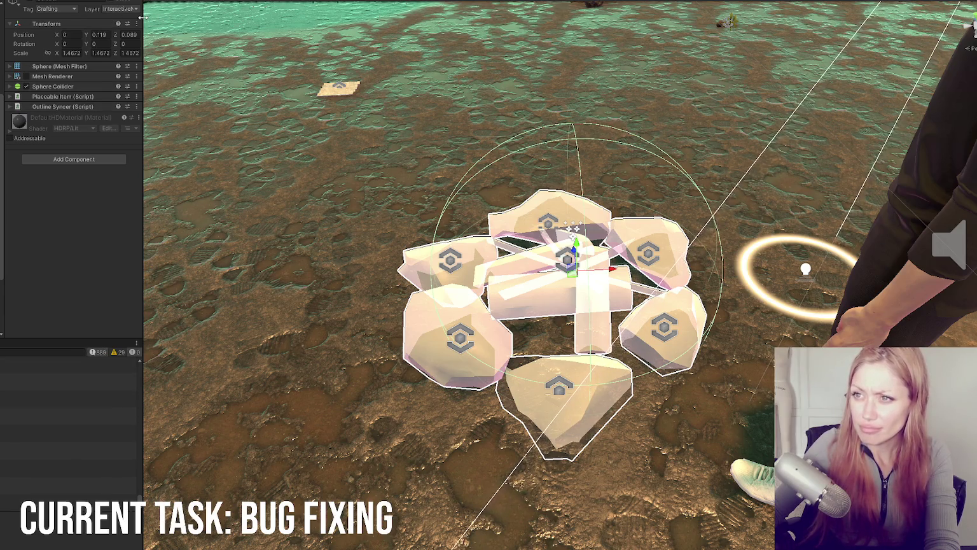
pyautogui.moveTo(143, 19); pyautogui.dragTo(186, 29)
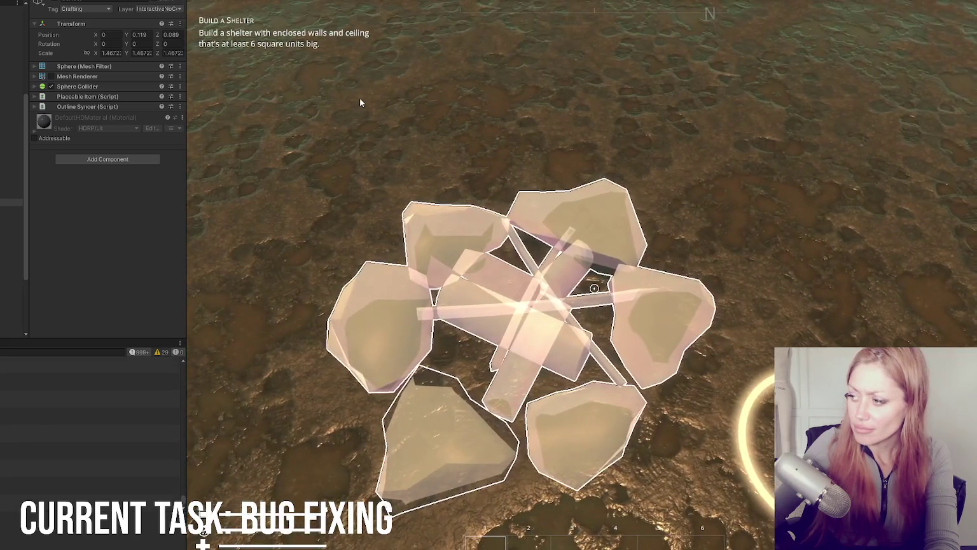
# Spawn kindling and scrap wood with dev console commands
pyautogui.press('Tab')
pyautogui.write('st')
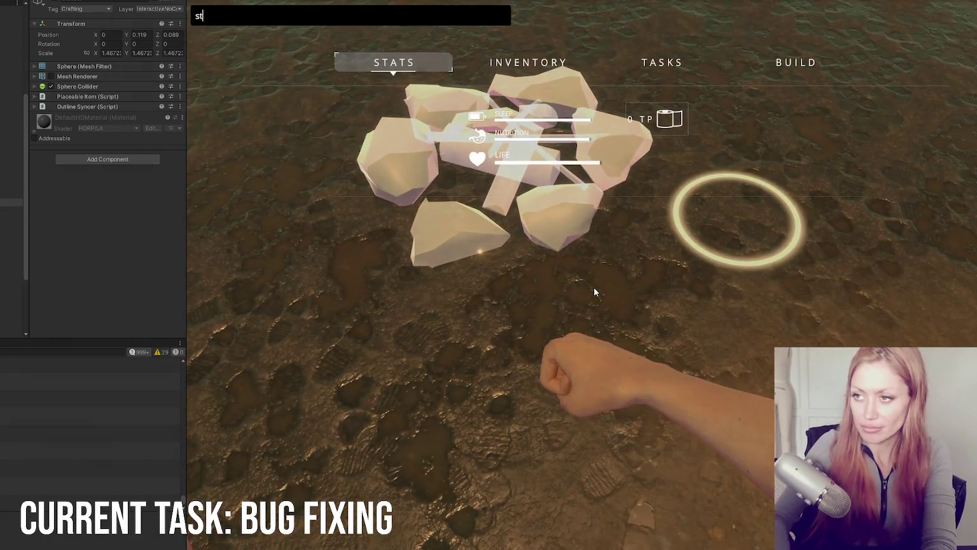
pyautogui.write('kingl')
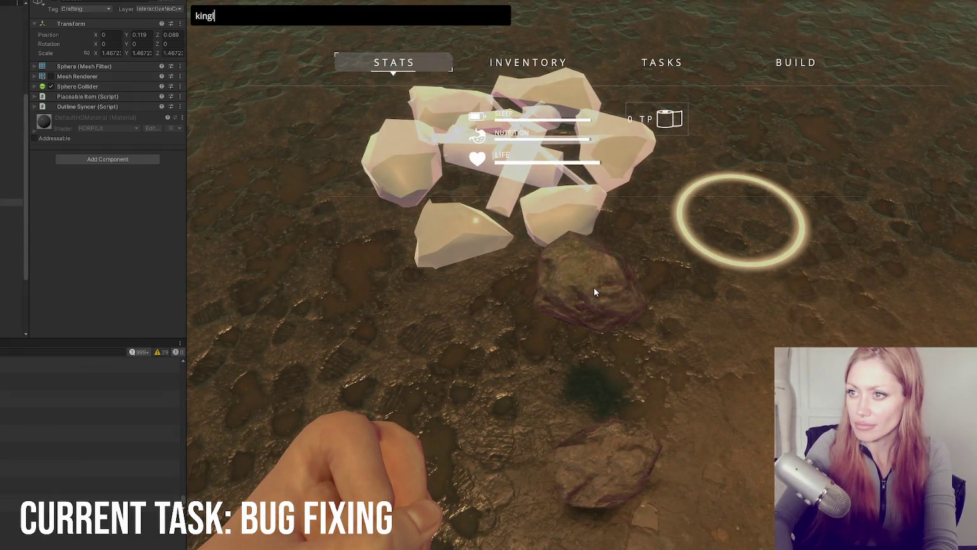
pyautogui.press('BackSpace')
pyautogui.press('BackSpace')
pyautogui.write('dling')
pyautogui.press('Return')
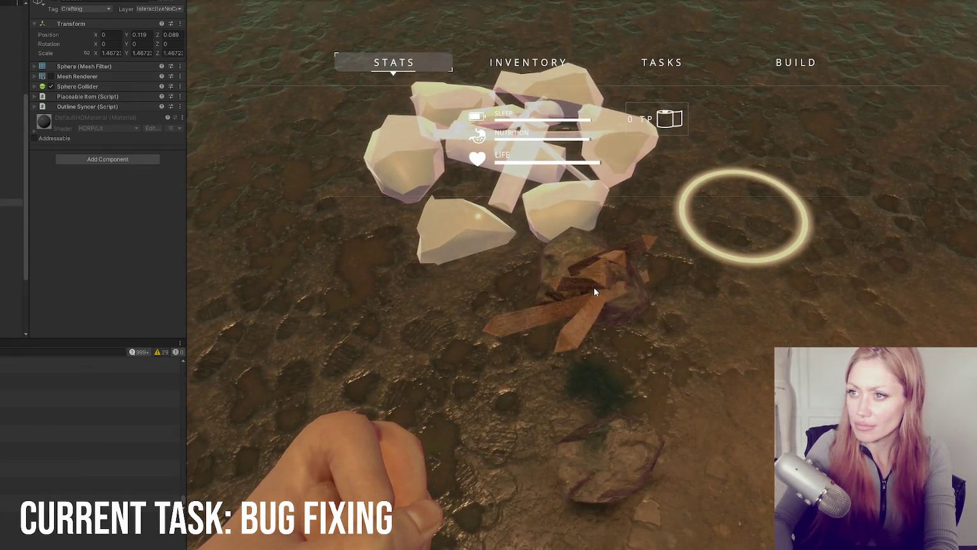
pyautogui.press('`')
pyautogui.write('scrap woo')
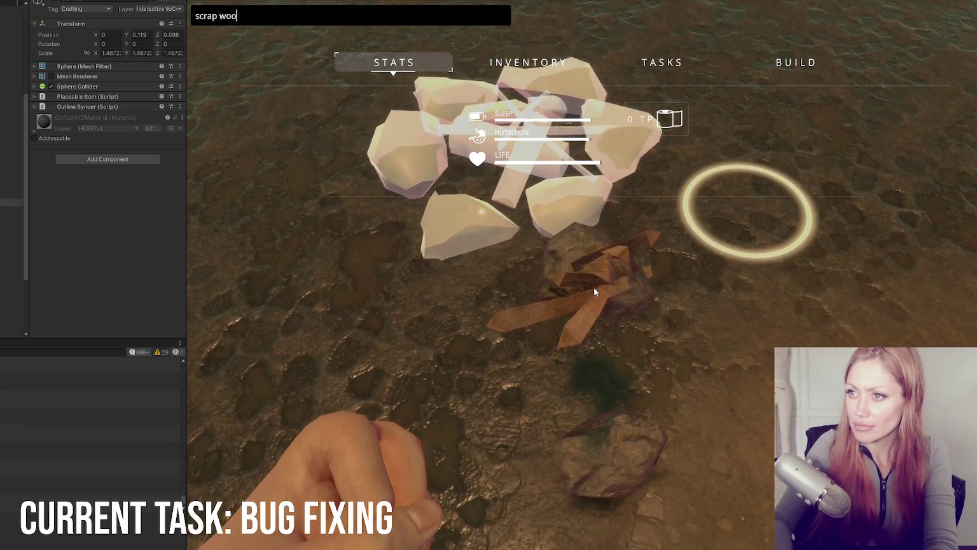
pyautogui.write('d')
pyautogui.press('Return')
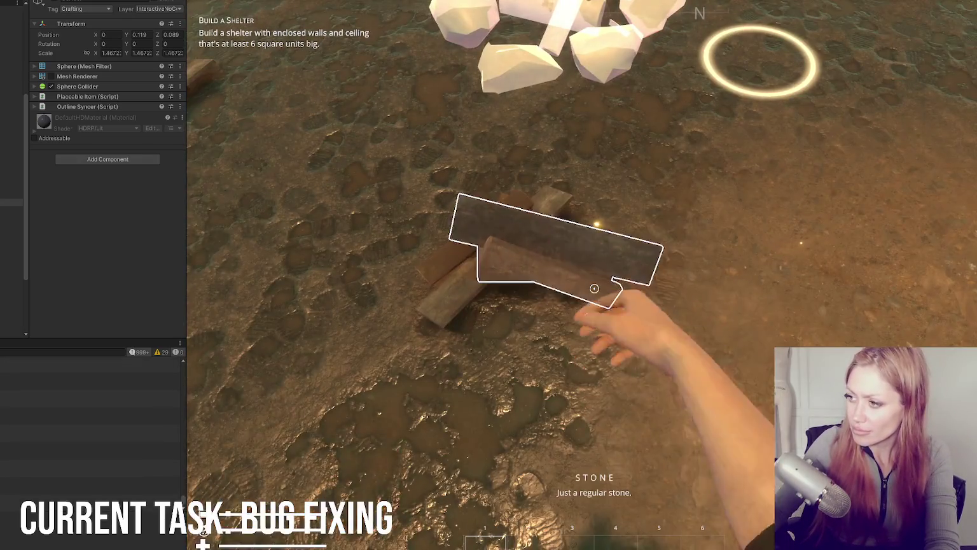
# Pick up and drop the scrap wood plank, then build a Firepit and place it on the ground
pyautogui.click(595, 288)
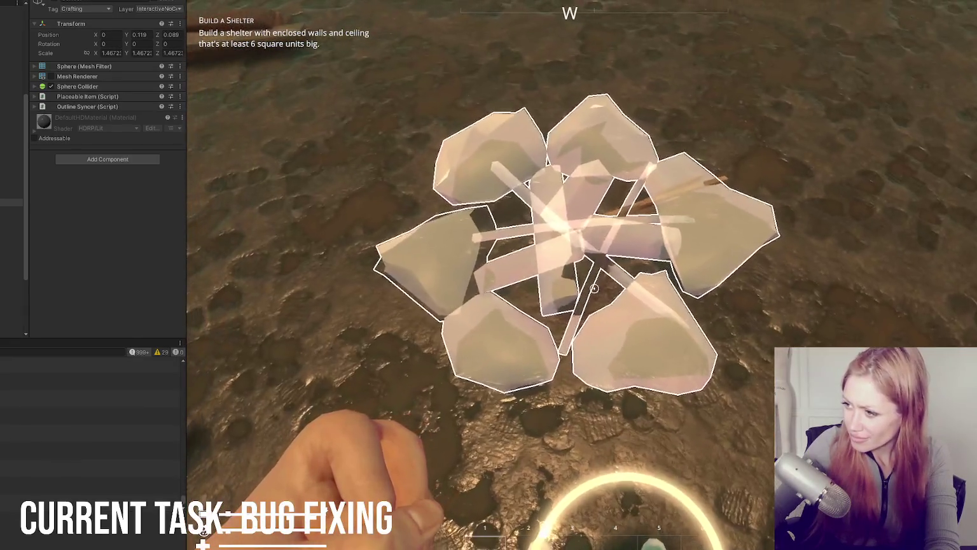
pyautogui.click(594, 288)
pyautogui.press('Tab')
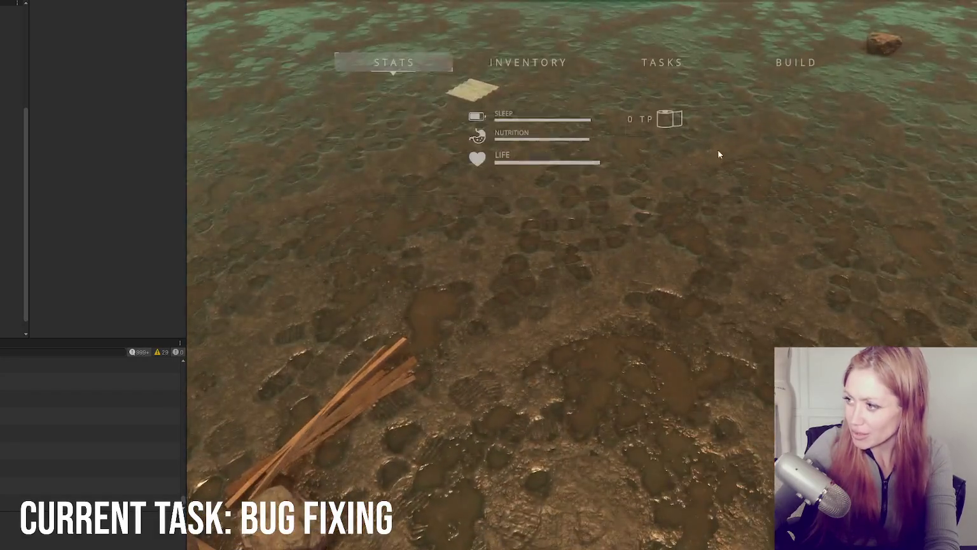
pyautogui.click(795, 62)
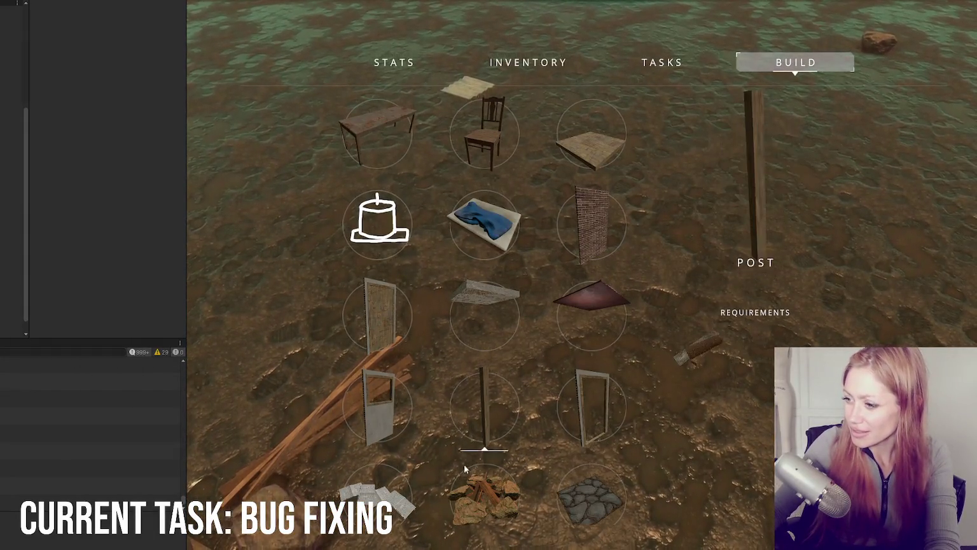
pyautogui.click(480, 490)
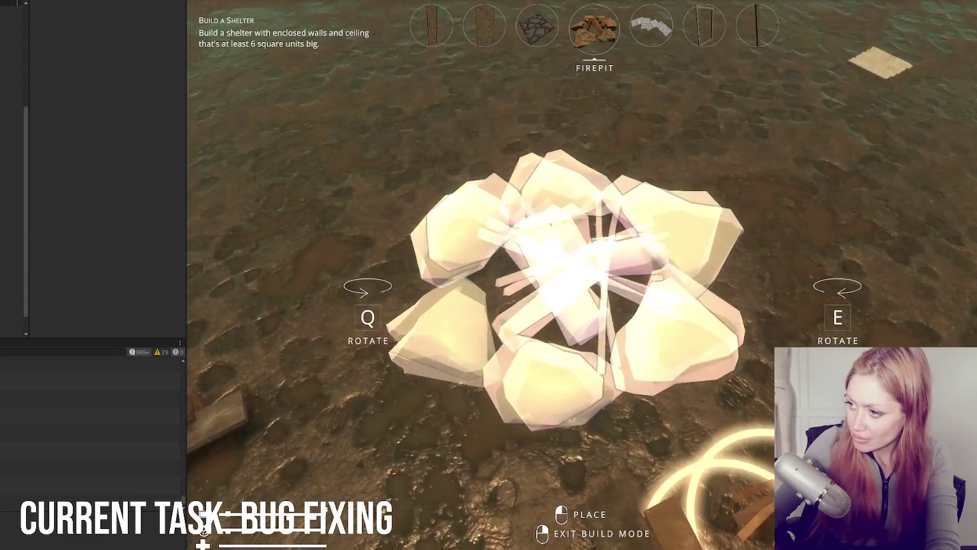
pyautogui.click(582, 275)
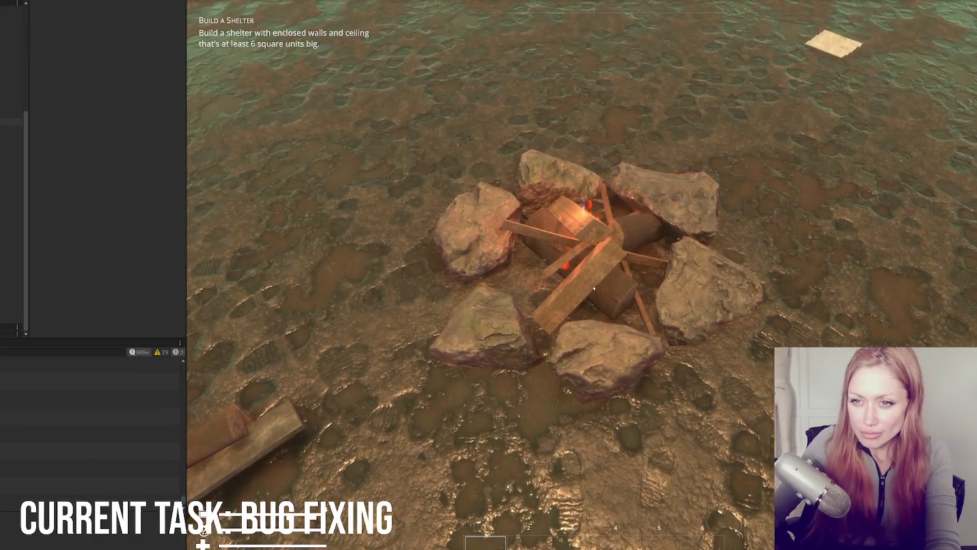
# Select the placed firepit's firewood in the Scene and use the Build Station component's context menu
pyautogui.hotkey('ctrl', '1')
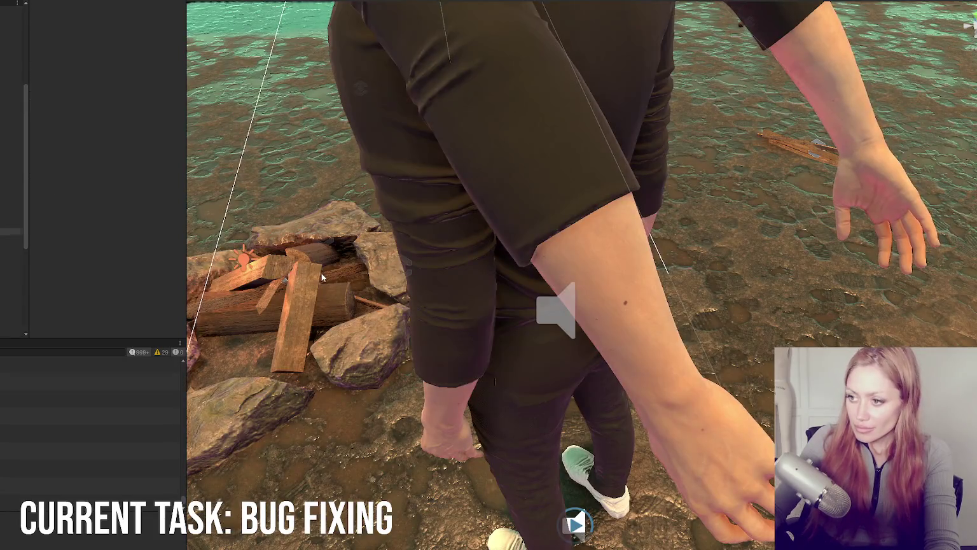
pyautogui.click(322, 277)
pyautogui.hotkey('ctrl', '2')
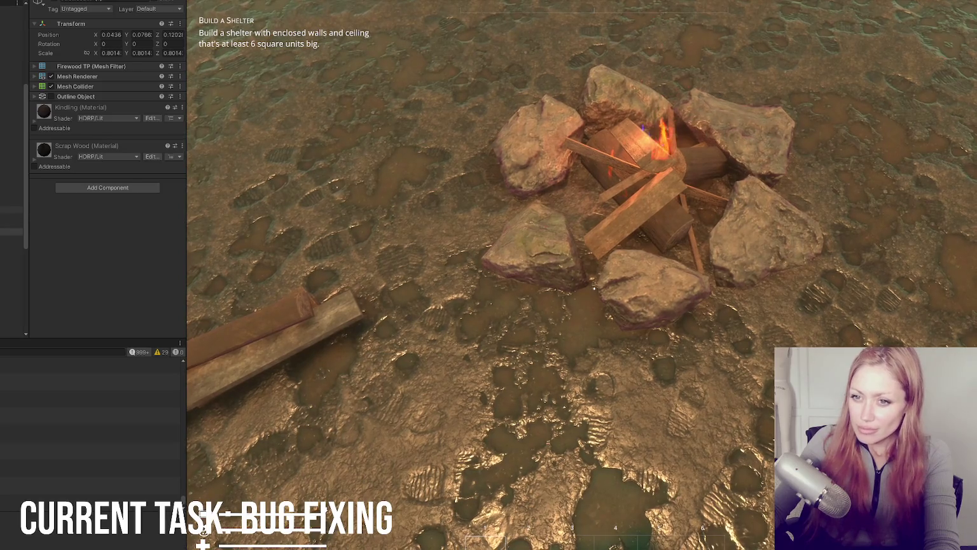
pyautogui.rightClick(77, 96)
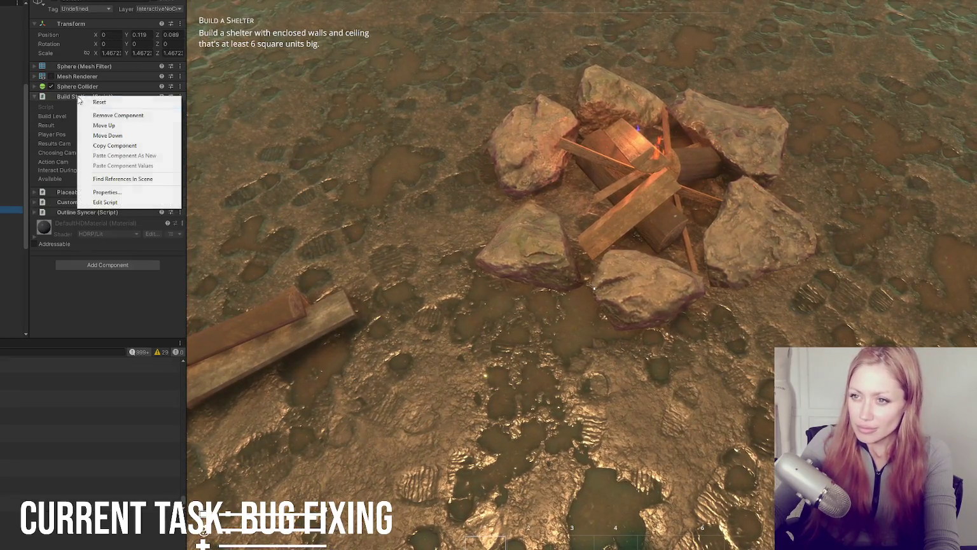
pyautogui.click(116, 115)
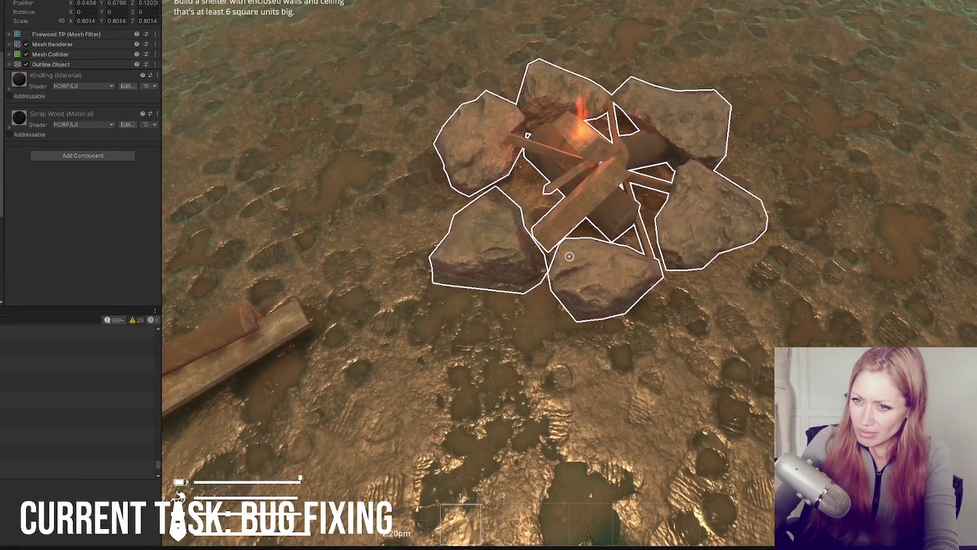
# Interact with the firepit in game to open its Crafting Bench menu listing Wildberry Jam
pyautogui.press('e')
pyautogui.press('e')
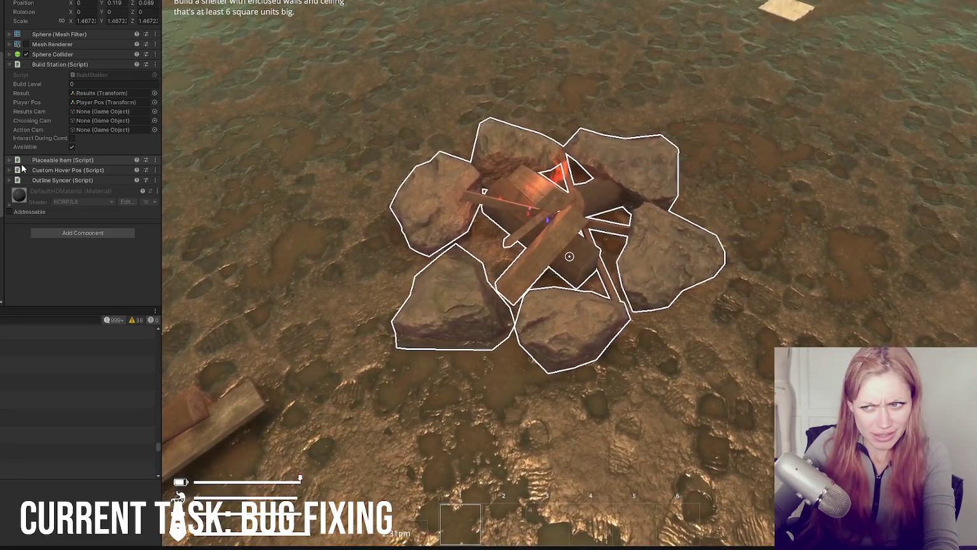
pyautogui.click(76, 61)
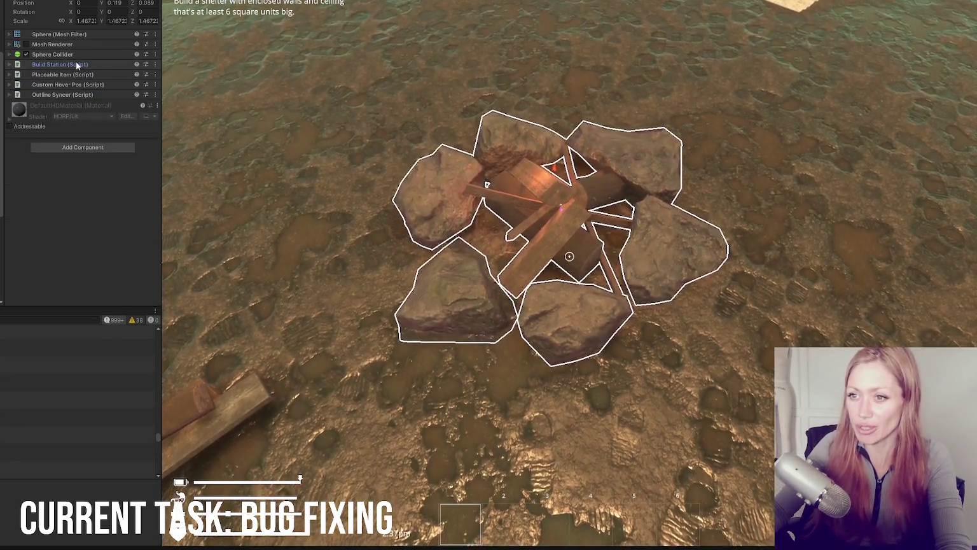
pyautogui.click(568, 255)
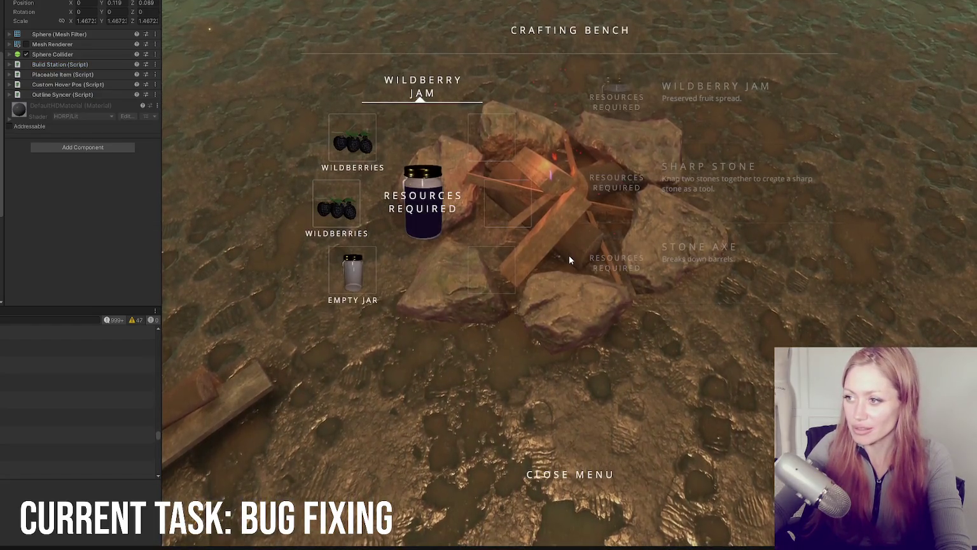
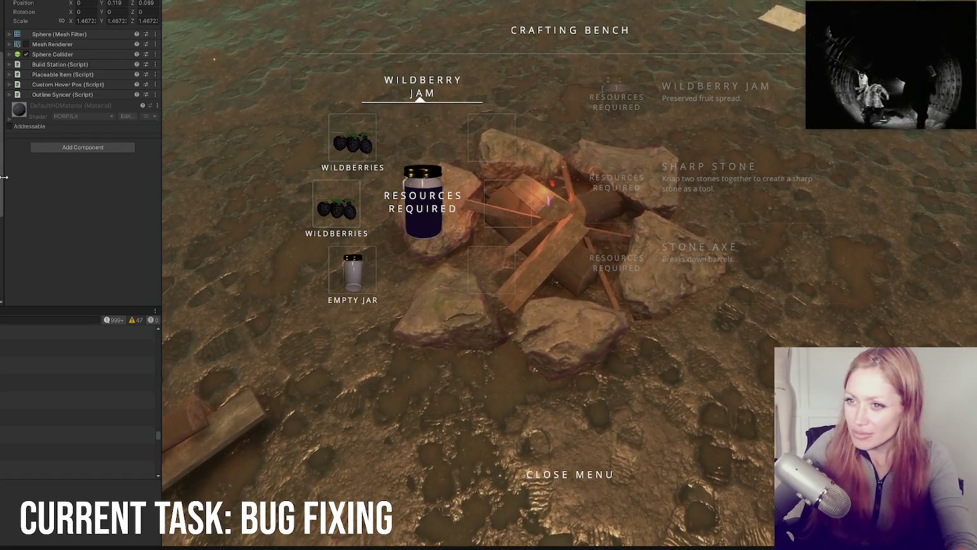
# Remove the Placeable Item script from the running firepit, close the crafting menu and stop the game
pyautogui.click(58, 64)
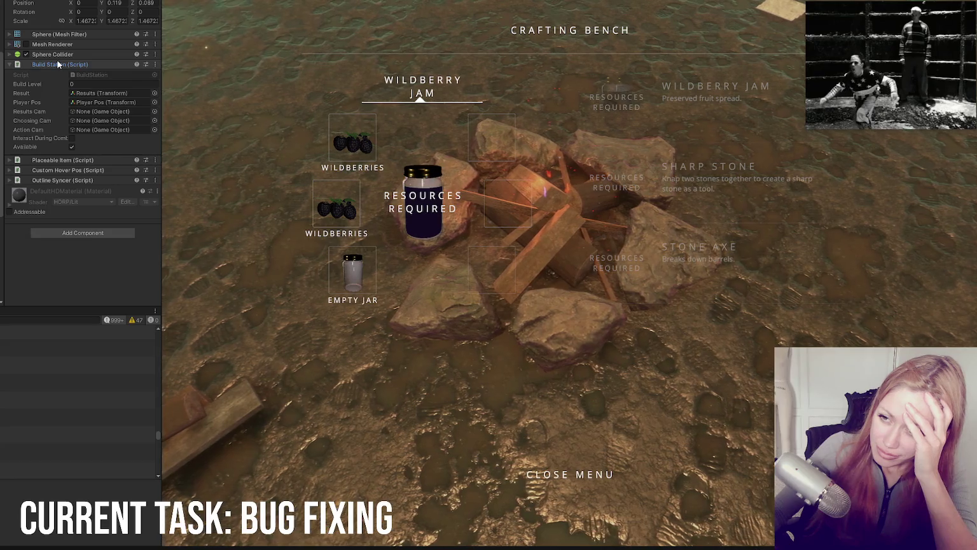
pyautogui.click(57, 62)
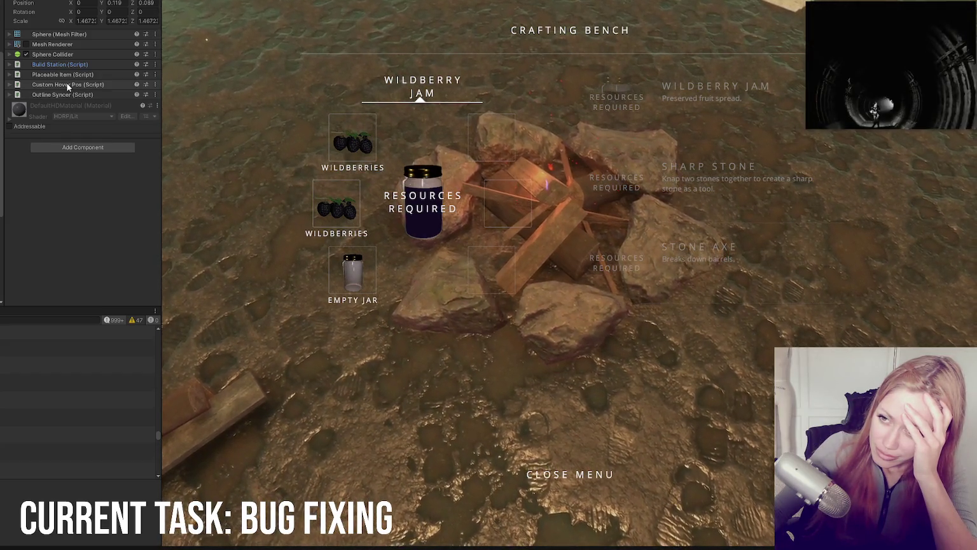
pyautogui.rightClick(69, 75)
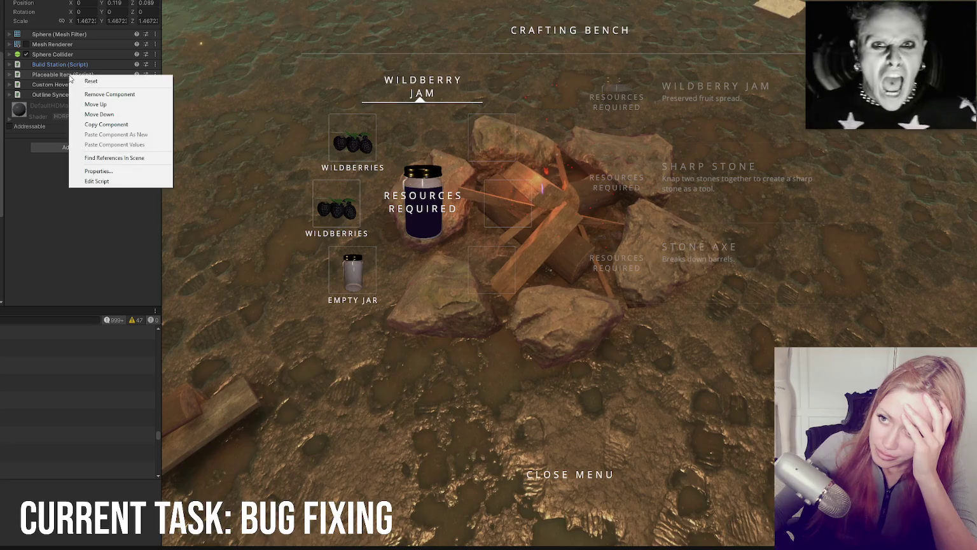
pyautogui.click(85, 91)
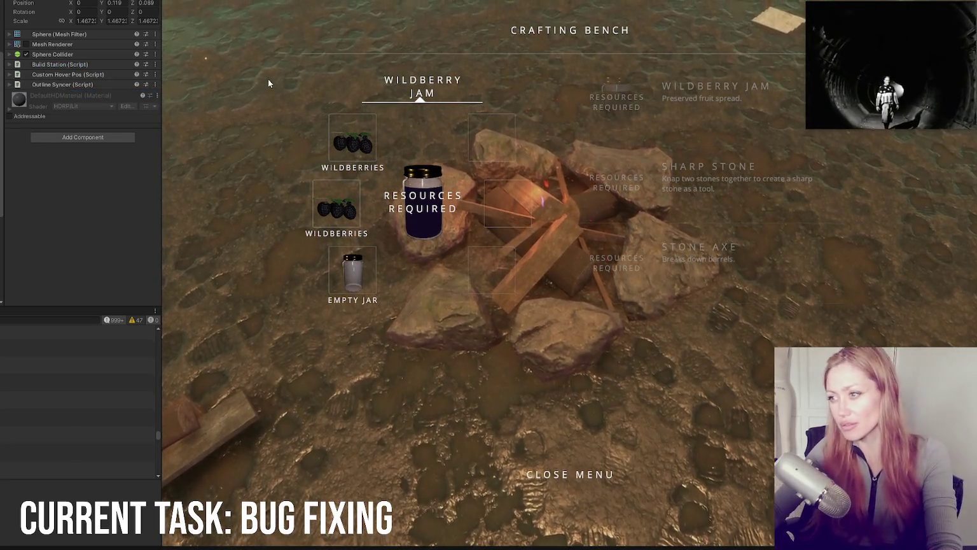
pyautogui.press('Escape')
pyautogui.press('Escape')
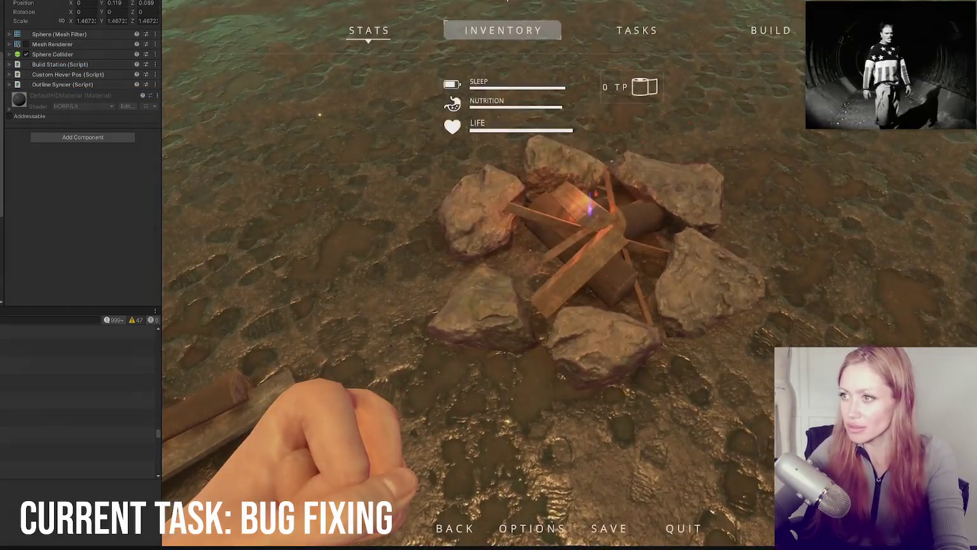
pyautogui.hotkey('ctrl', 'p')
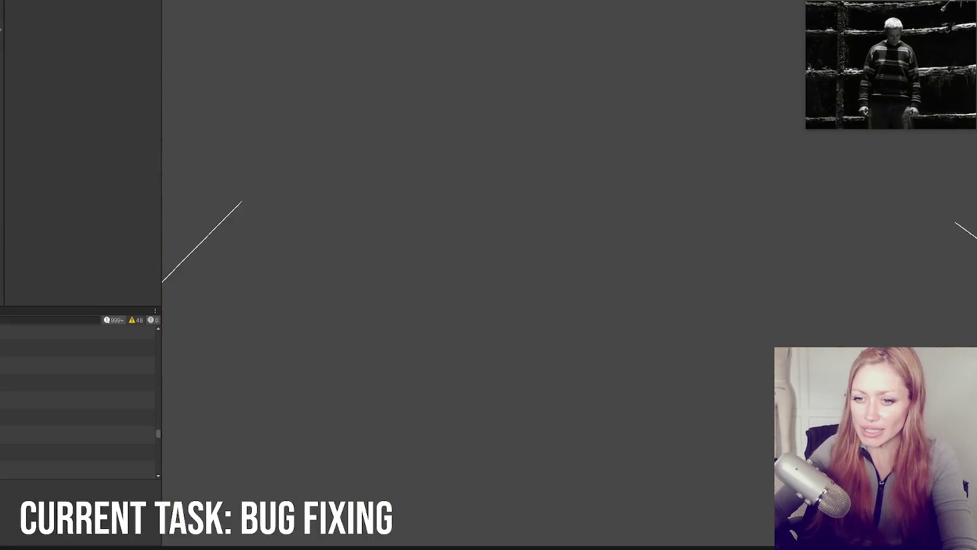
# Show the project assets and review the firepit's Placeable Item script fields
pyautogui.hotkey('ctrl', '5')
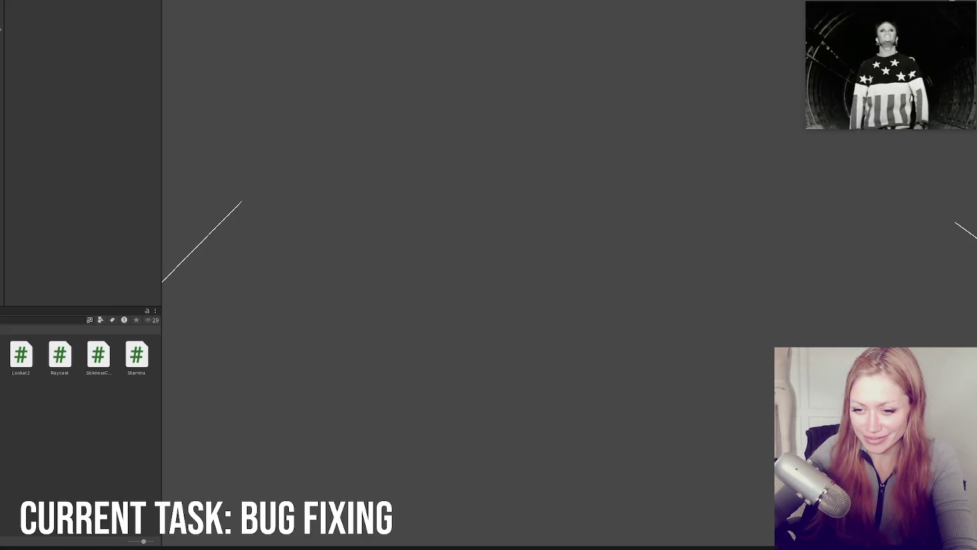
pyautogui.scroll(-3, 45, 417)
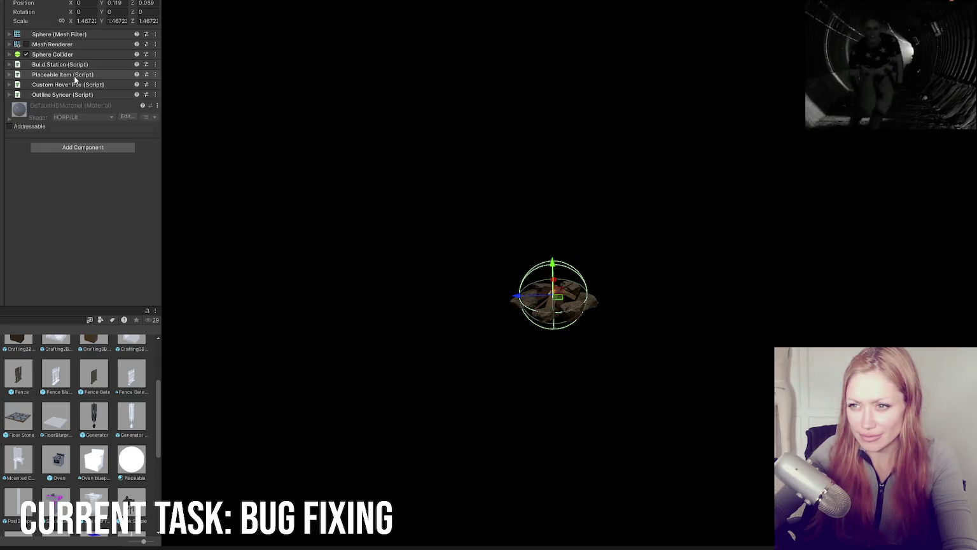
pyautogui.click(56, 77)
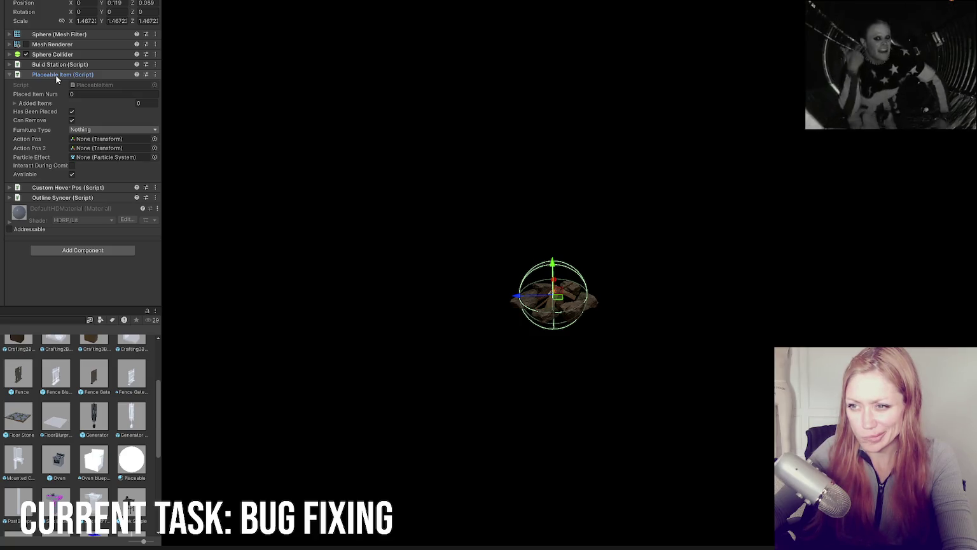
pyautogui.click(58, 76)
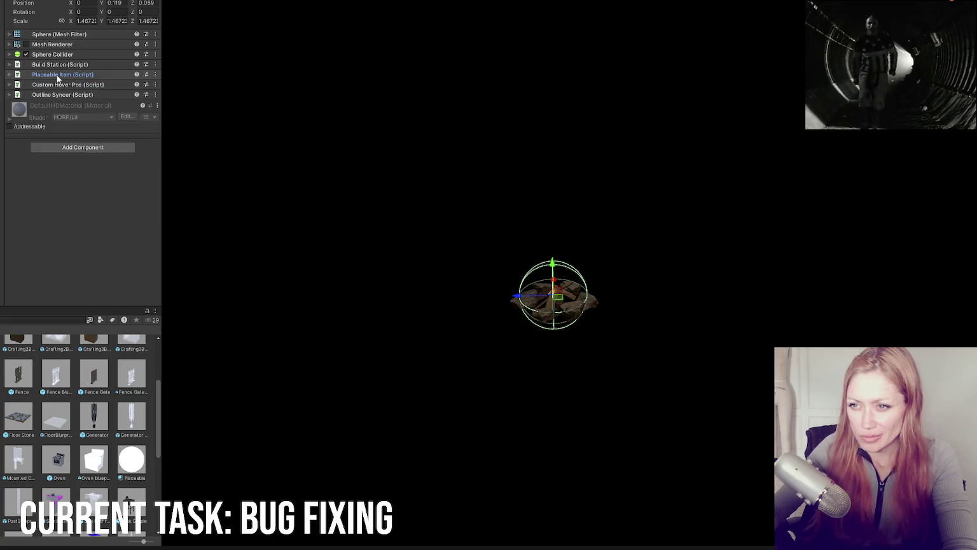
pyautogui.click(57, 76)
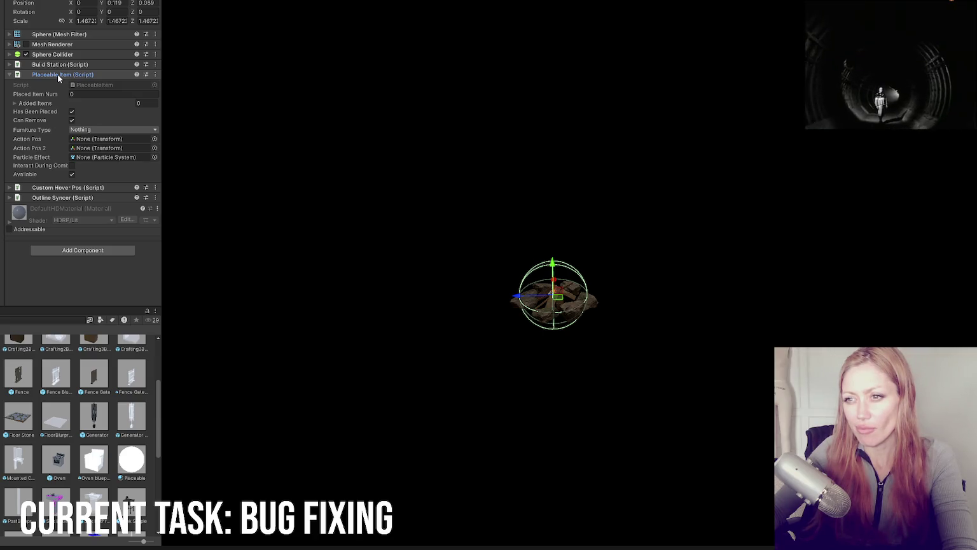
# Inspect the campfire's Cinemachine virtual camera and point light objects
pyautogui.click(57, 74)
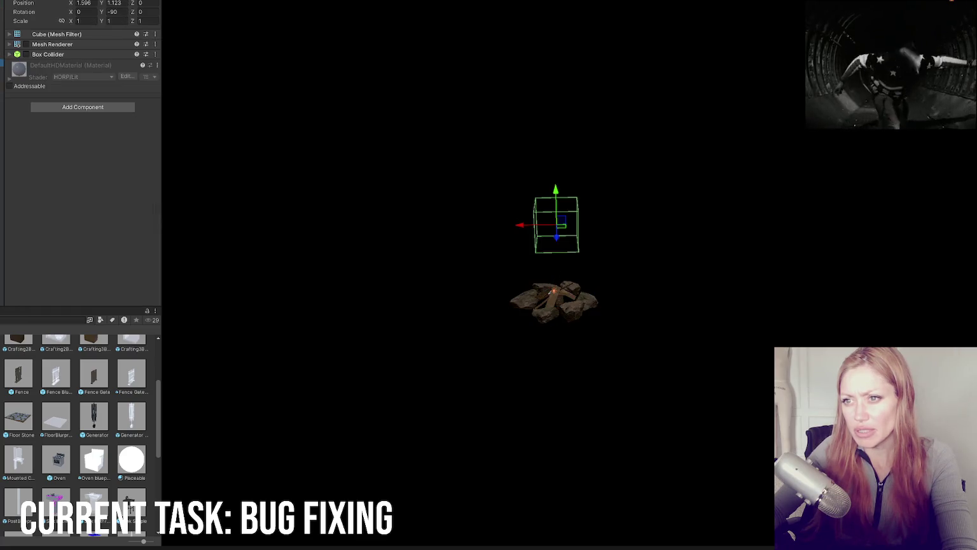
pyautogui.click(2, 70)
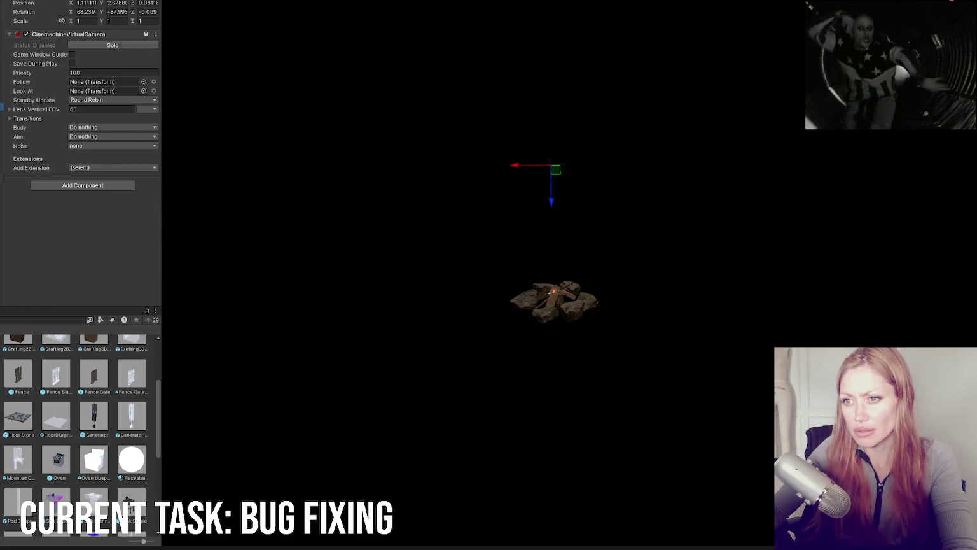
pyautogui.click(2, 107)
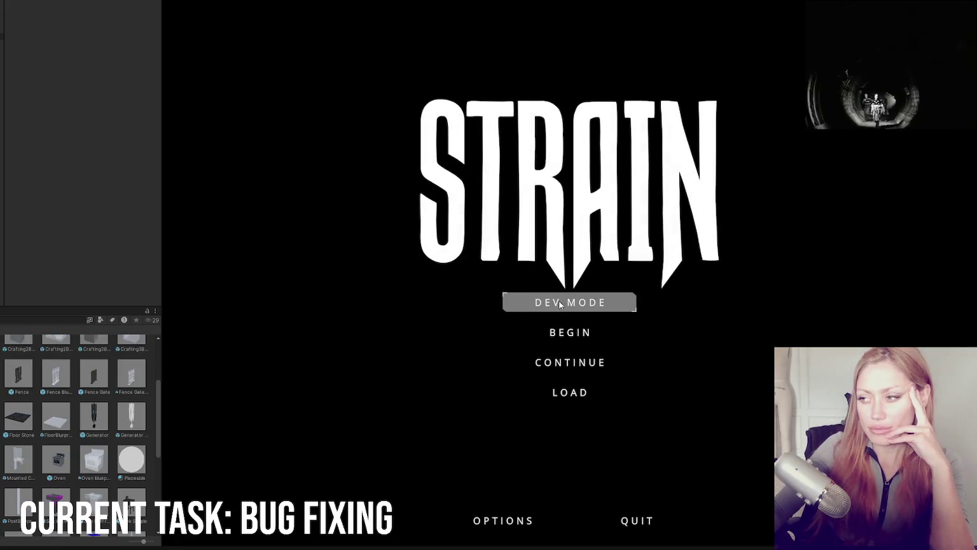
# Start the game in DEV MODE and pick FIREPIT from the BUILD menu for placement
pyautogui.click(559, 303)
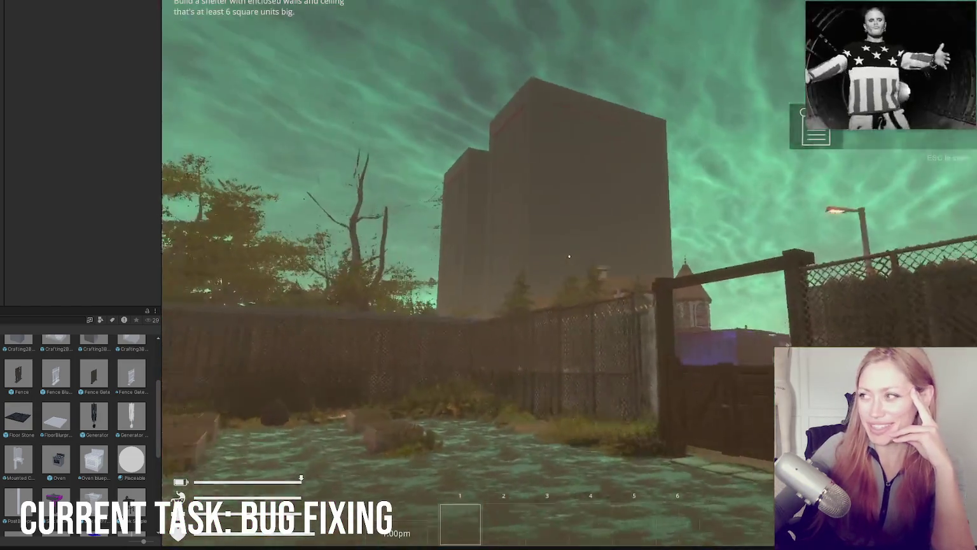
pyautogui.press('Escape')
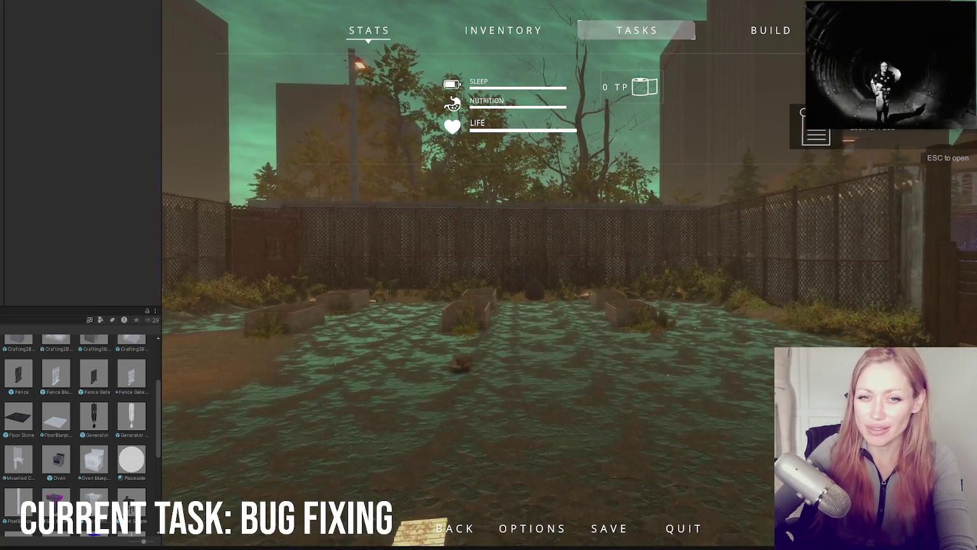
pyautogui.click(749, 29)
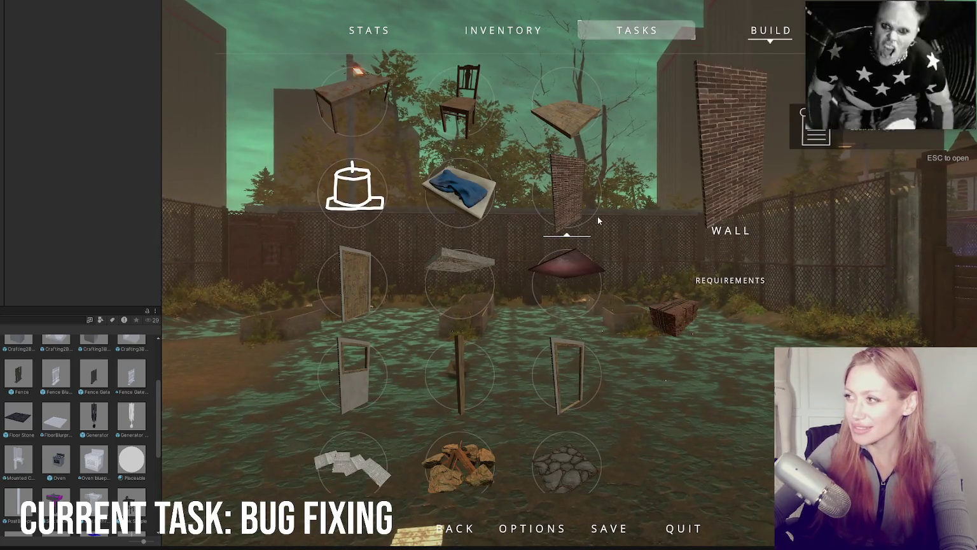
pyautogui.scroll(-4, 575, 199)
pyautogui.scroll(4, 440, 296)
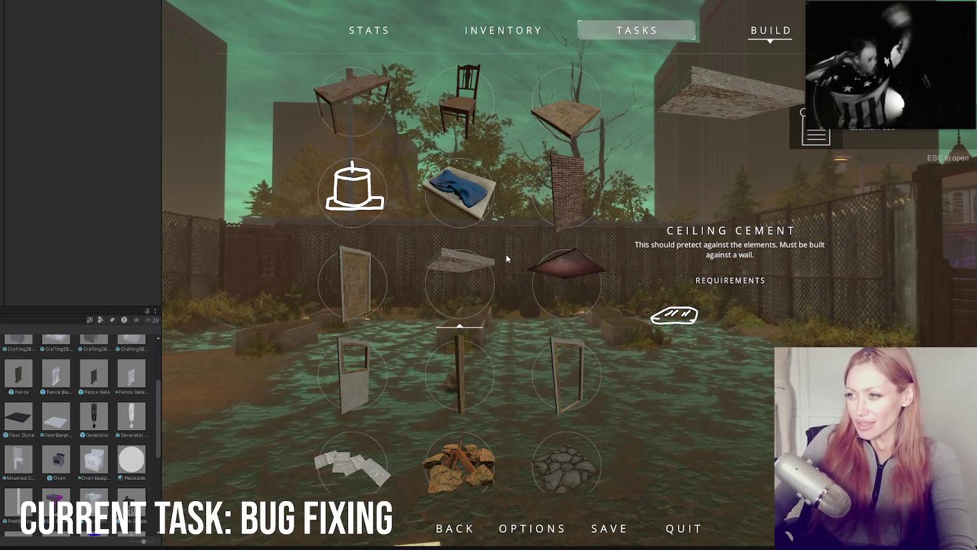
pyautogui.scroll(-1, 382, 357)
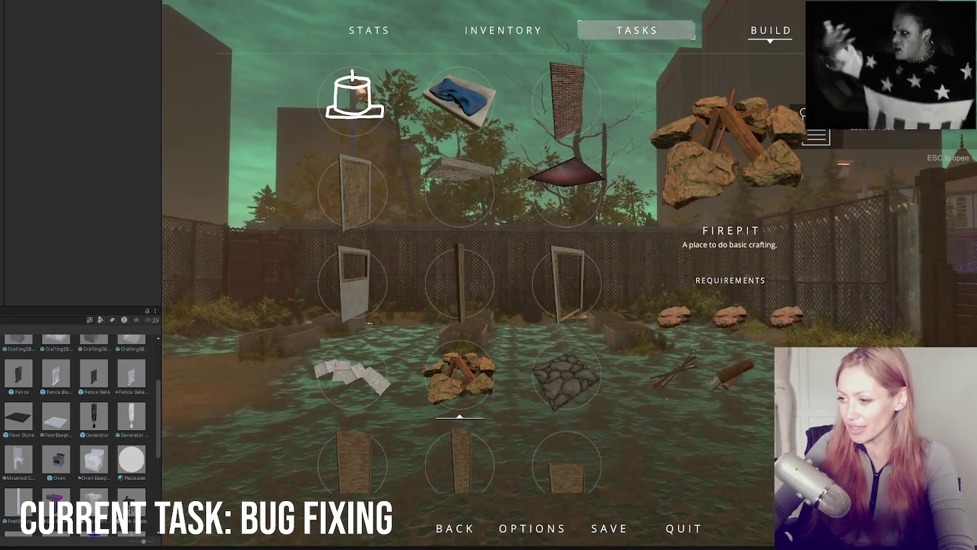
pyautogui.click(459, 379)
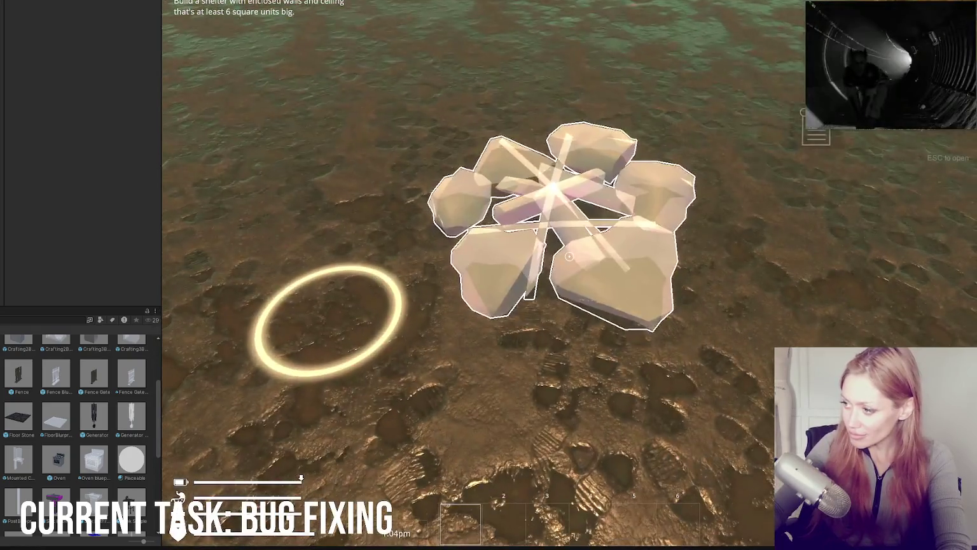
# Spawn a pile of wooden pieces onto the ground from the pause menu
pyautogui.press('Escape')
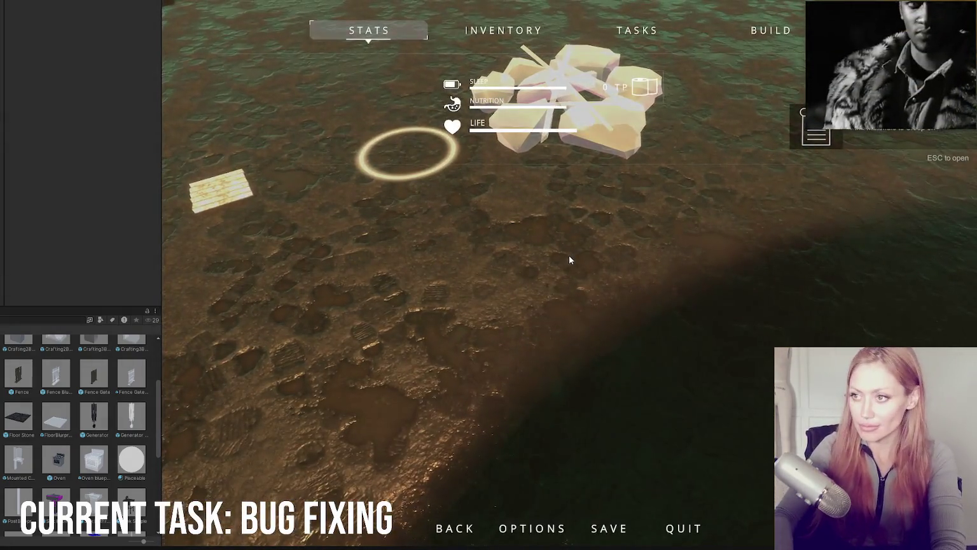
pyautogui.press('Escape')
pyautogui.press('Escape')
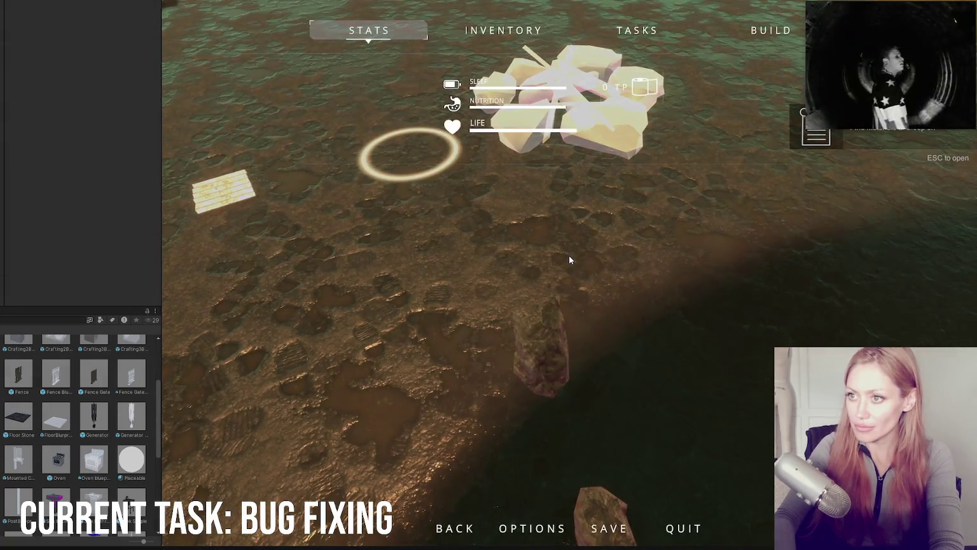
pyautogui.click(569, 258)
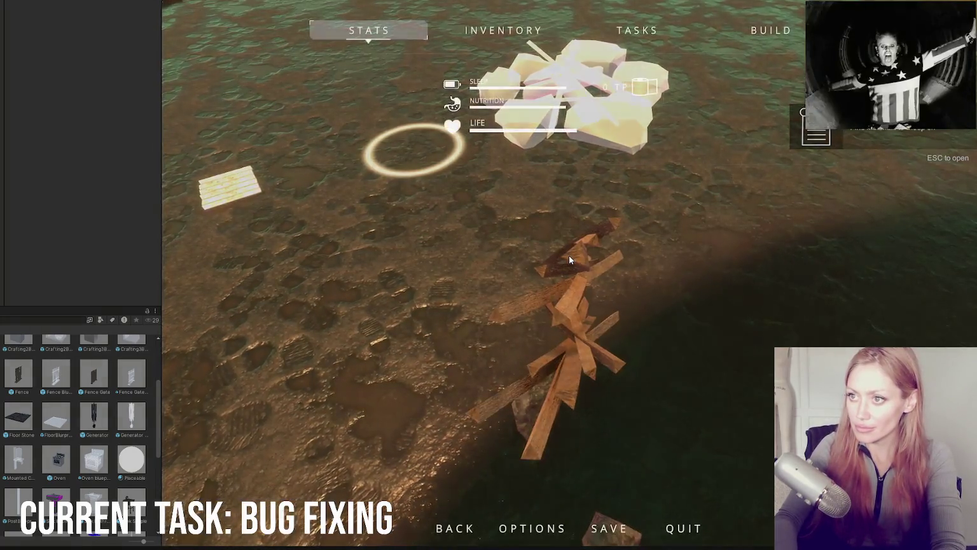
pyautogui.click(569, 258)
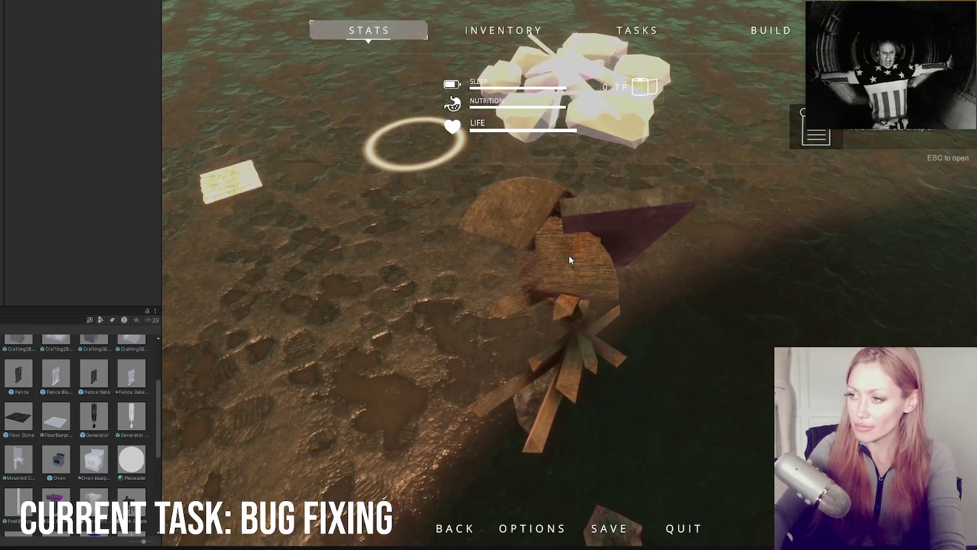
pyautogui.press('Escape')
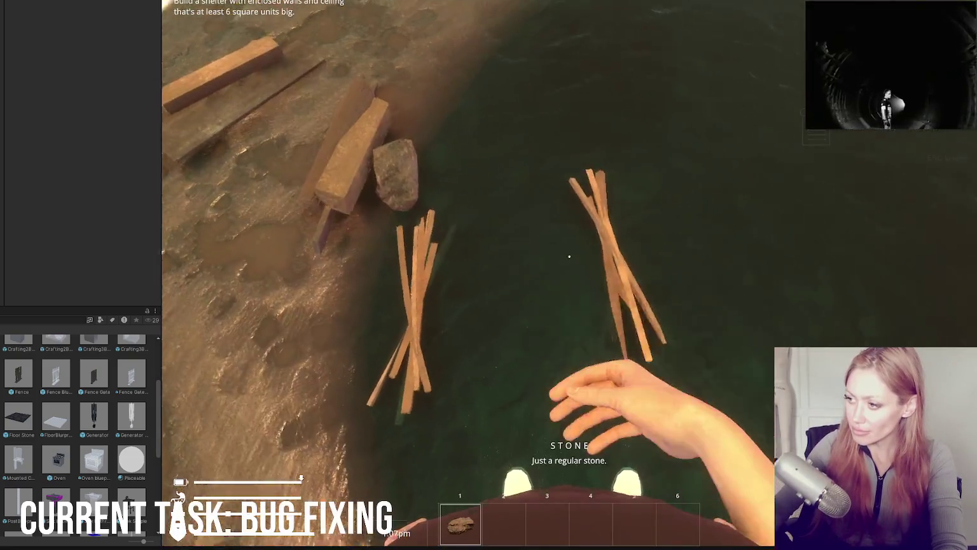
# Pick up the sticks and stones and build the campfire from its blueprint
pyautogui.click(569, 257)
pyautogui.click(570, 256)
pyautogui.click(570, 257)
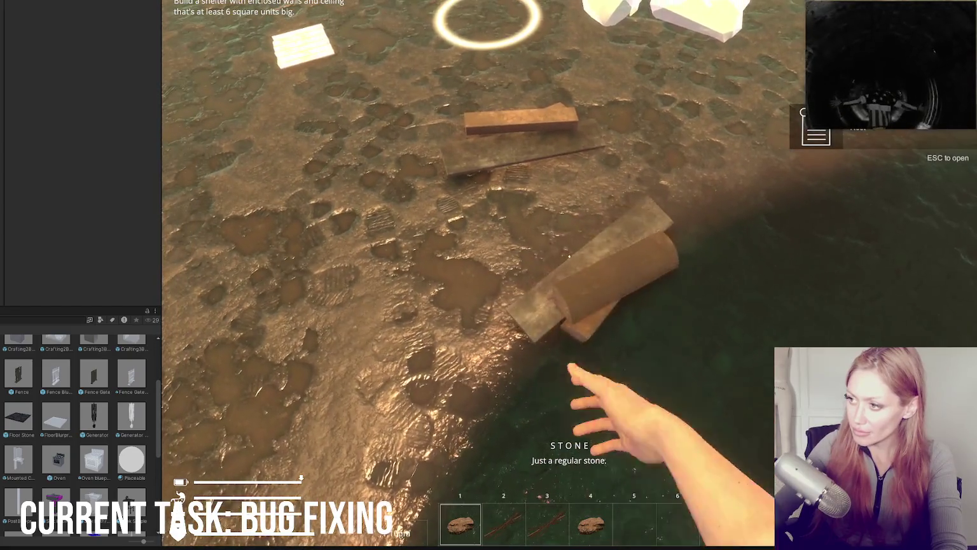
pyautogui.click(569, 256)
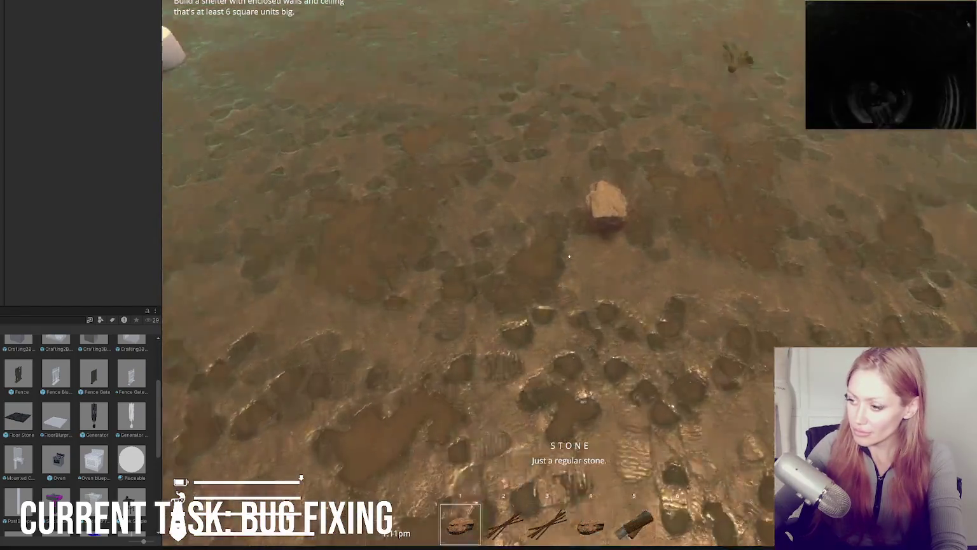
pyautogui.click(569, 256)
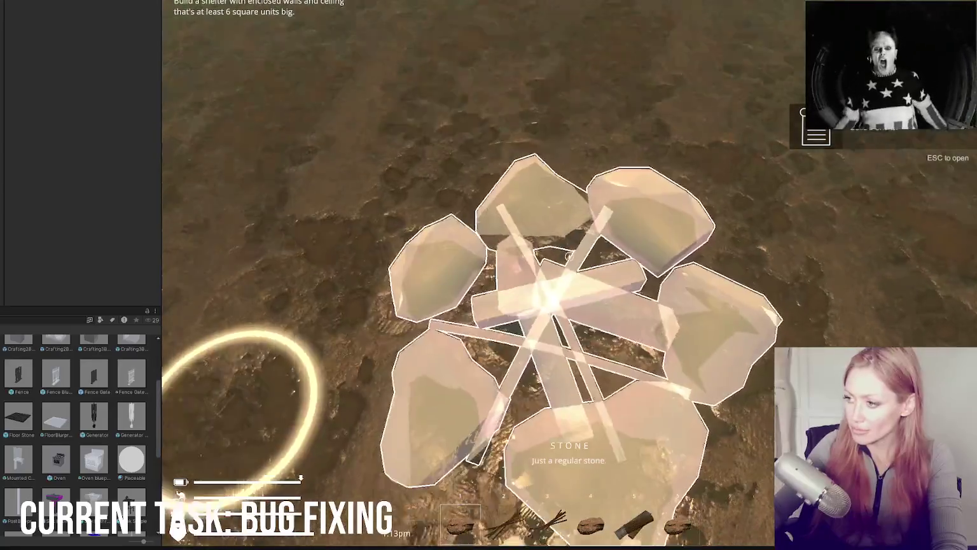
pyautogui.click(570, 256)
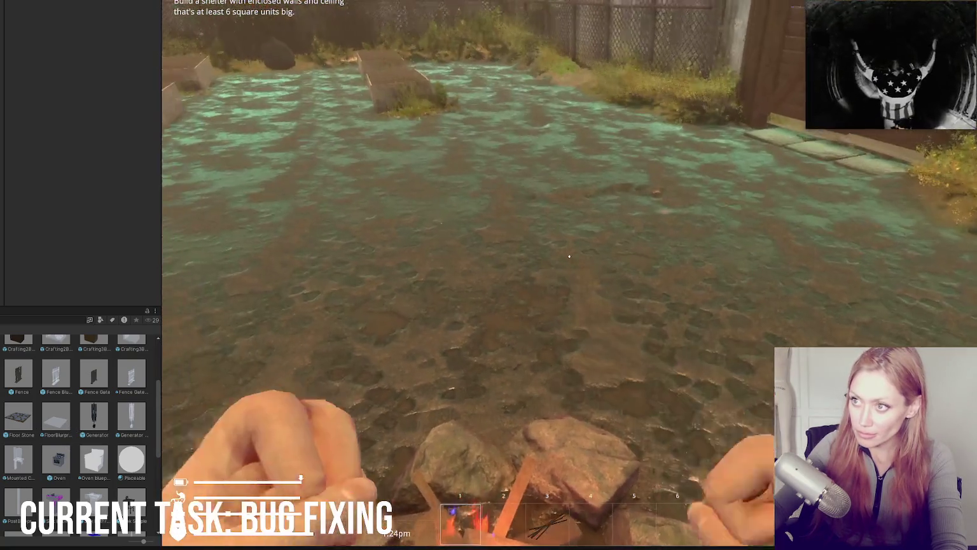
pyautogui.click(408, 116)
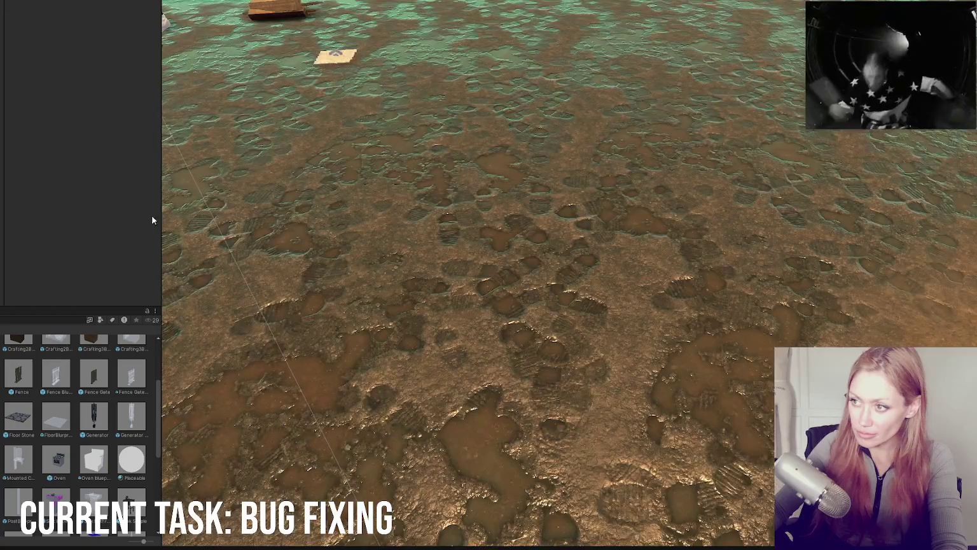
# Place the Oven prefab and the Bed1 mattress-with-blanket prefab into the scene
pyautogui.moveTo(49, 466)
pyautogui.mouseDown()
pyautogui.moveTo(605, 158)
pyautogui.moveTo(585, 148)
pyautogui.mouseUp()
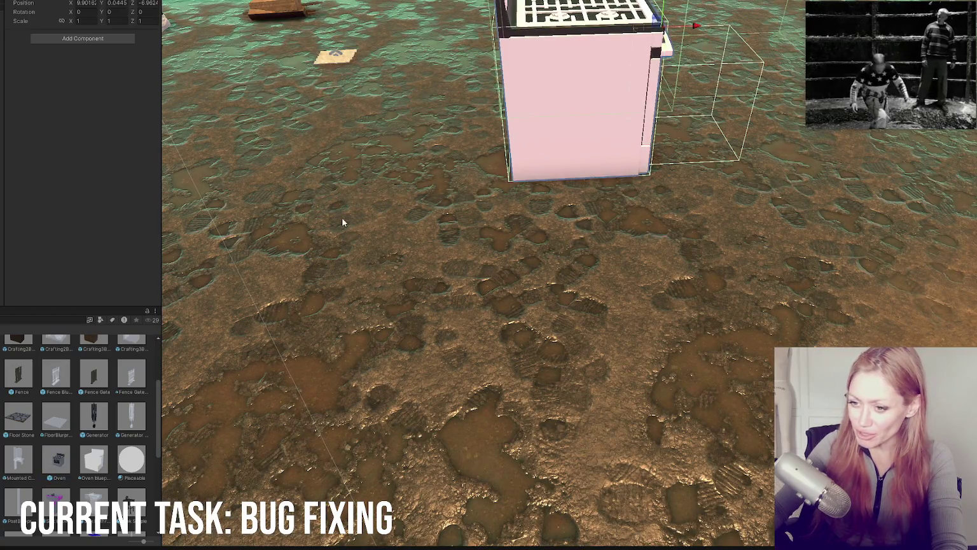
pyautogui.scroll(-1, 80, 432)
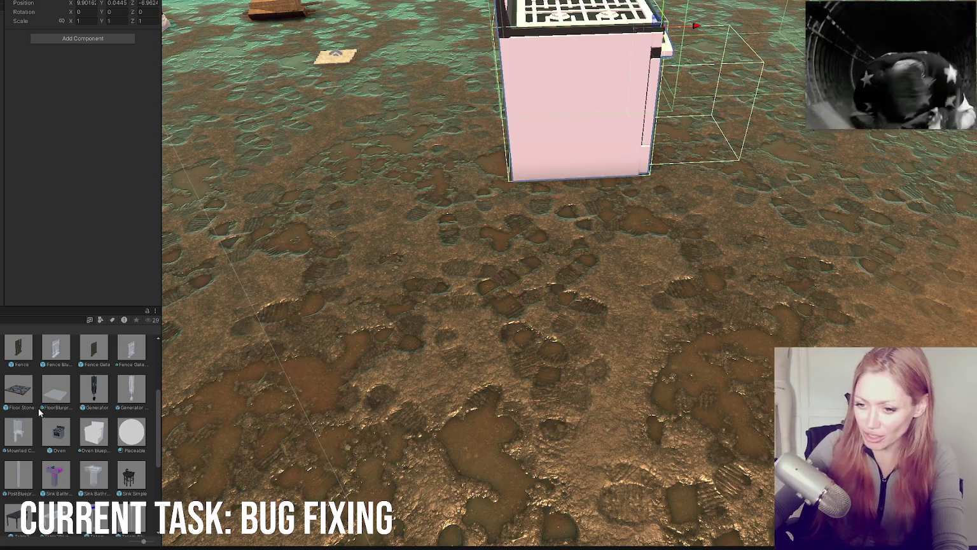
pyautogui.scroll(-5, 39, 412)
pyautogui.scroll(10, 78, 458)
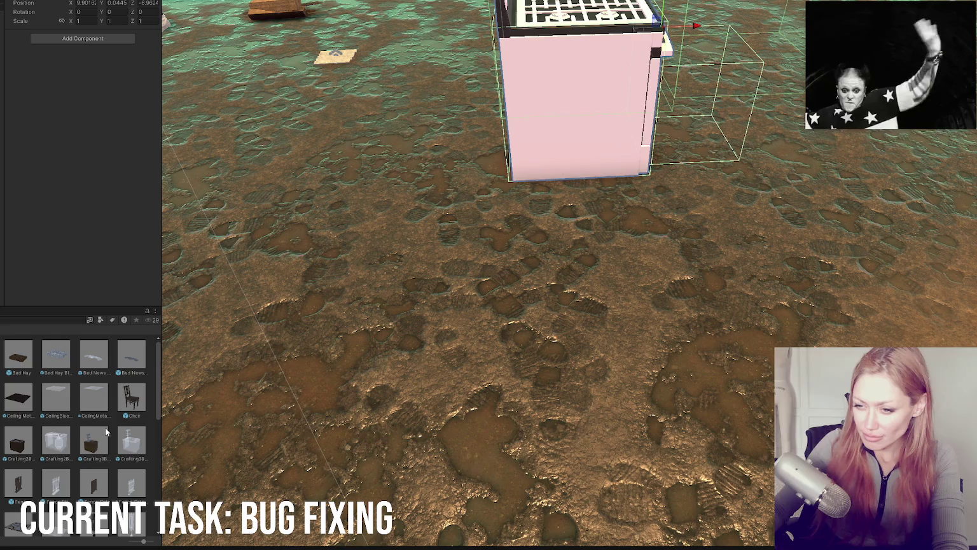
pyautogui.click(89, 354)
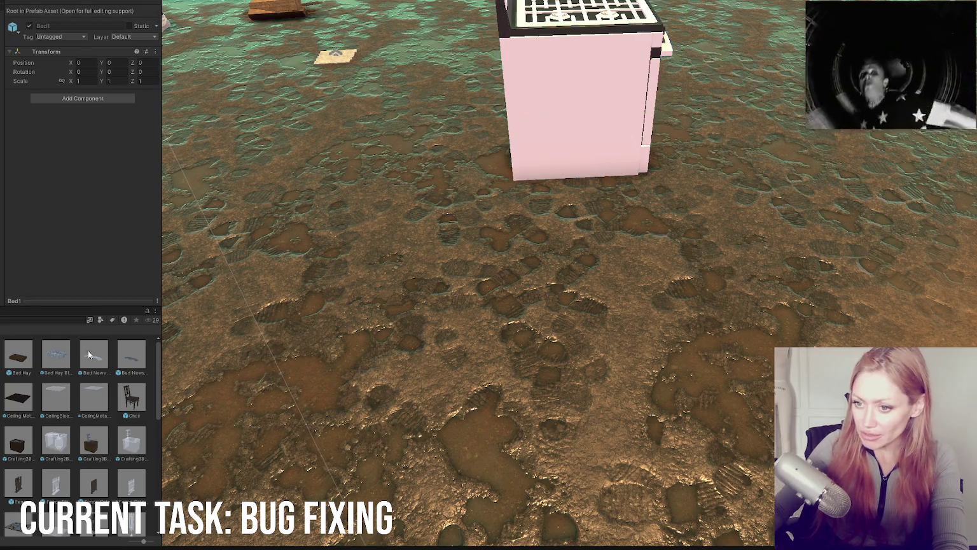
pyautogui.moveTo(89, 354); pyautogui.dragTo(227, 258)
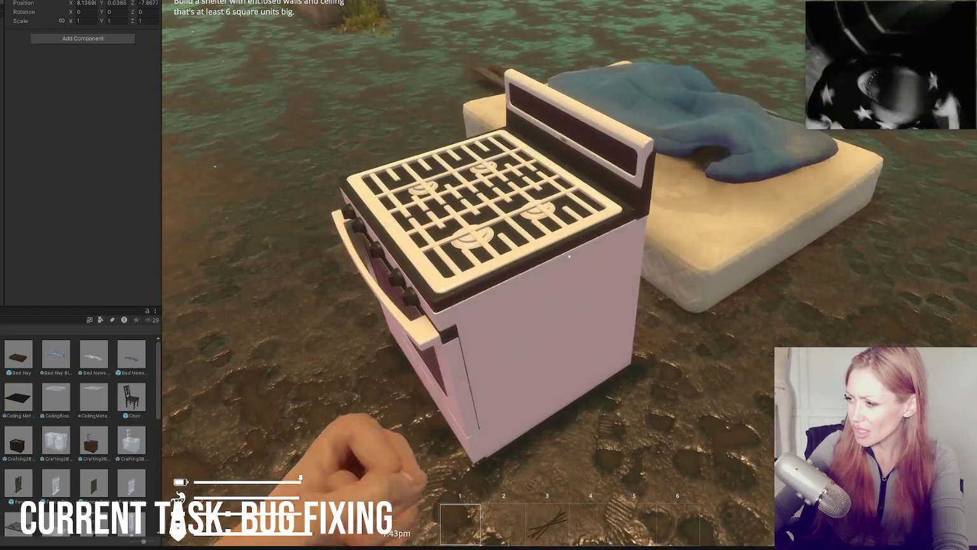
# Play-test the scene, then select and frame the stove in the Scene view
pyautogui.press('Escape')
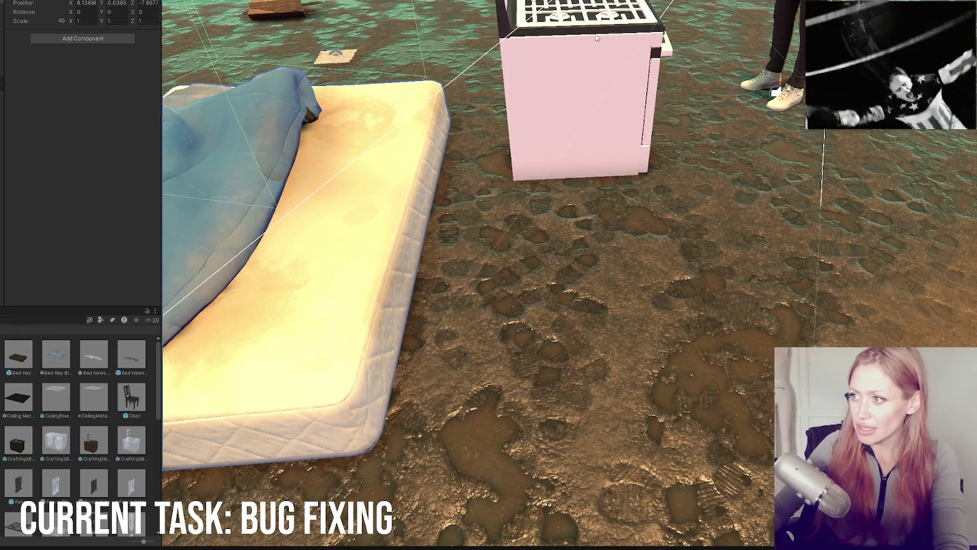
pyautogui.click(596, 38)
pyautogui.press('f')
pyautogui.click(54, 84)
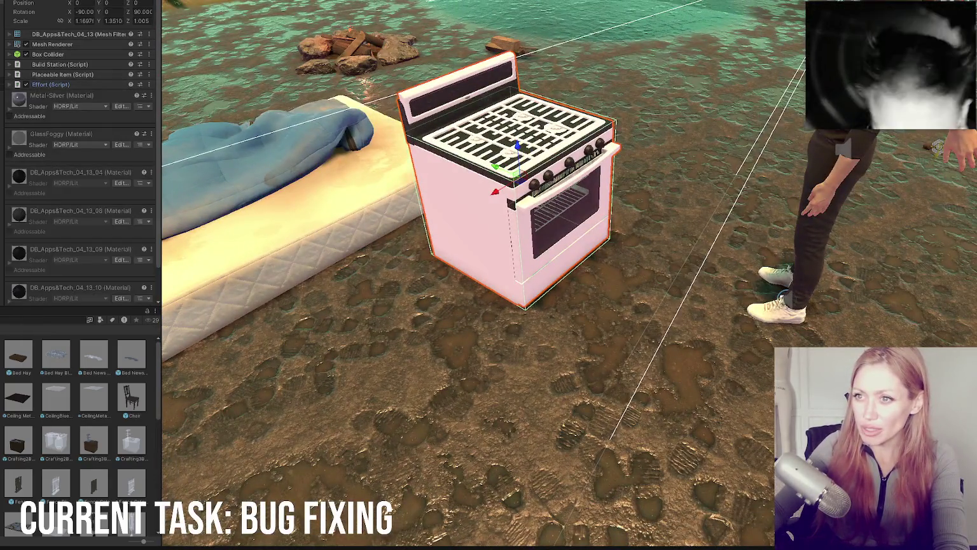
# In Play mode, remove the Placeable Item script from the stove
pyautogui.rightClick(55, 85)
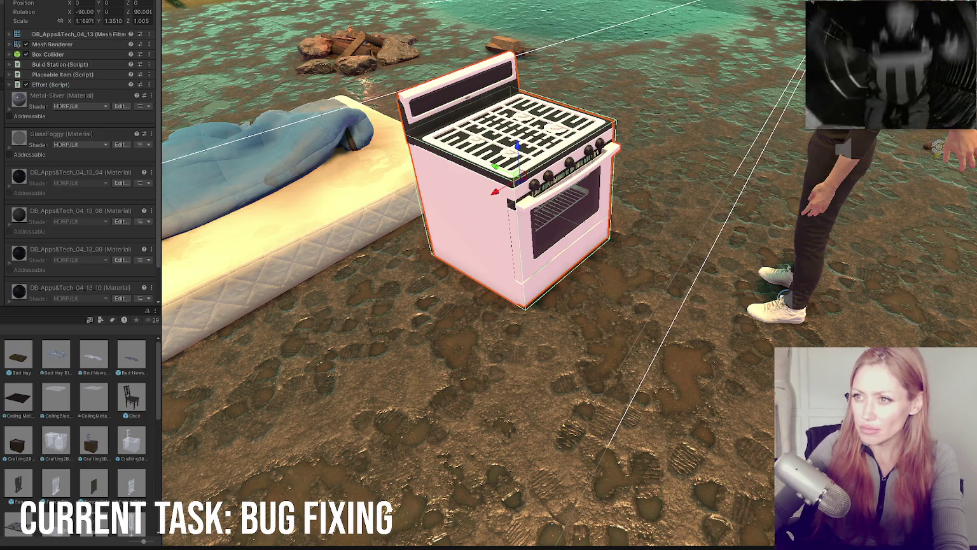
pyautogui.hotkey('ctrl', '2')
pyautogui.press('Escape')
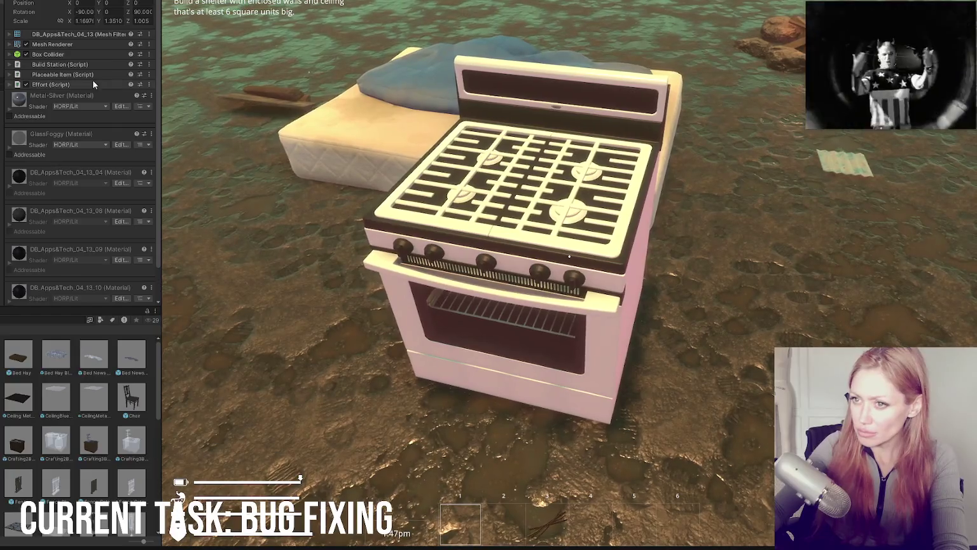
pyautogui.rightClick(92, 77)
pyautogui.click(121, 92)
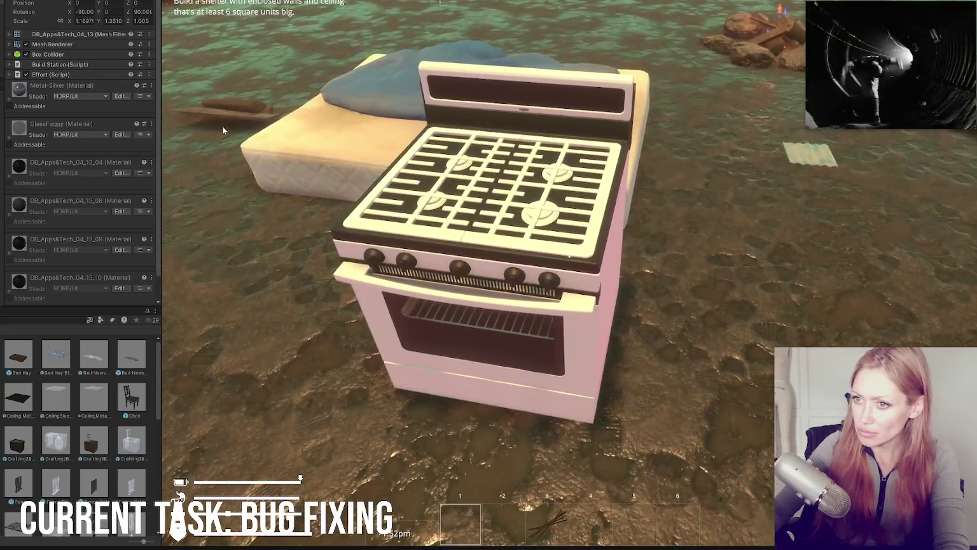
# Remove the stove's Build Station script, then undo that removal
pyautogui.rightClick(103, 55)
pyautogui.click(76, 64)
pyautogui.rightClick(75, 64)
pyautogui.click(114, 83)
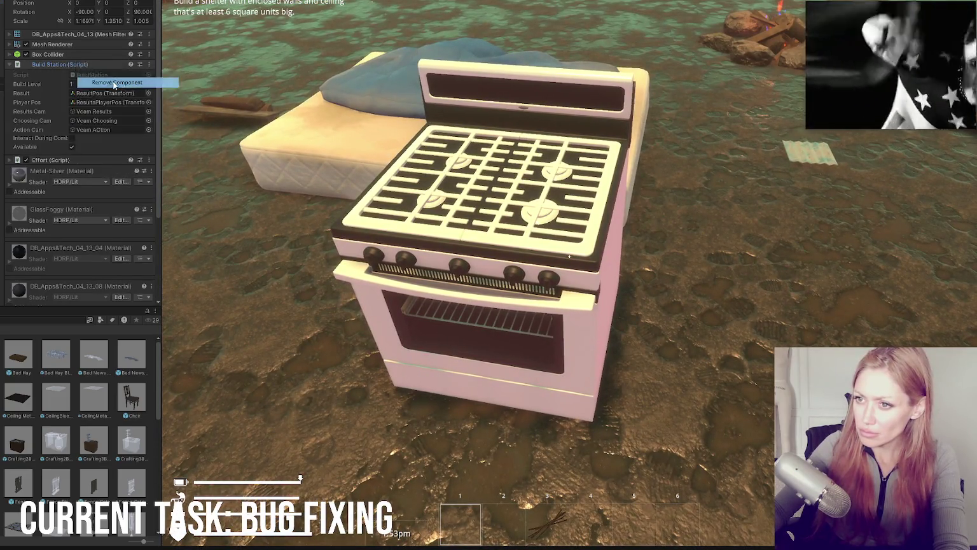
pyautogui.hotkey('ctrl', 'z')
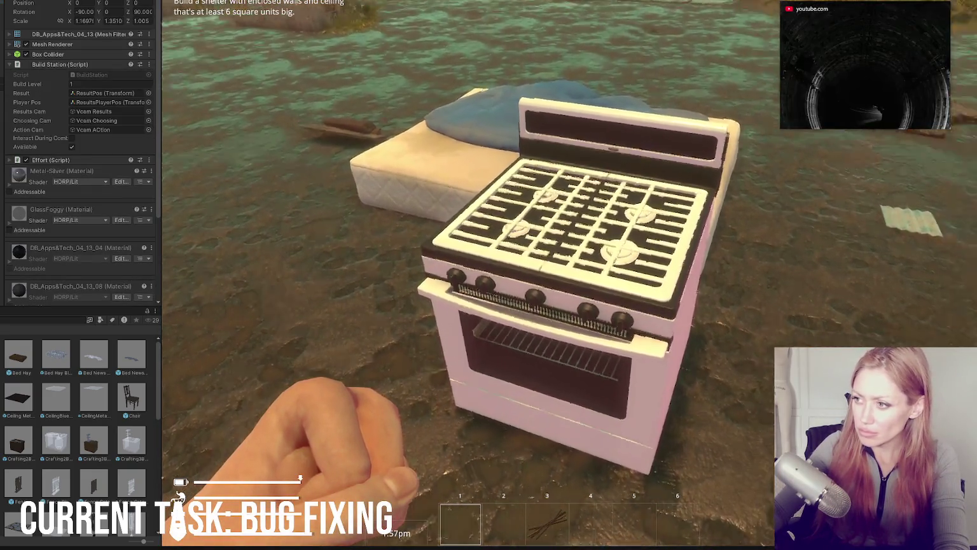
# Remove the stove's Effort script, then delete the stove from the scene
pyautogui.press('w')
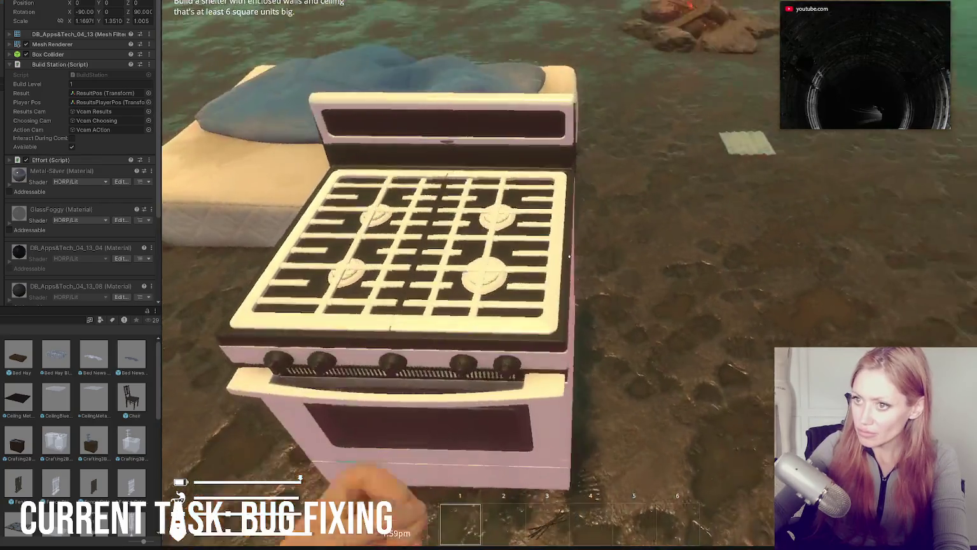
pyautogui.click(61, 67)
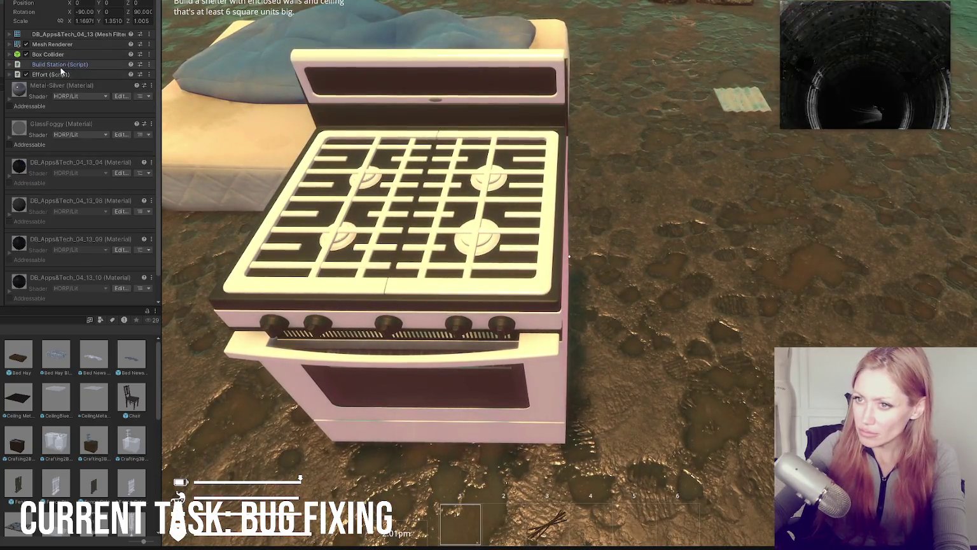
pyautogui.click(61, 66)
pyautogui.click(61, 67)
pyautogui.rightClick(59, 74)
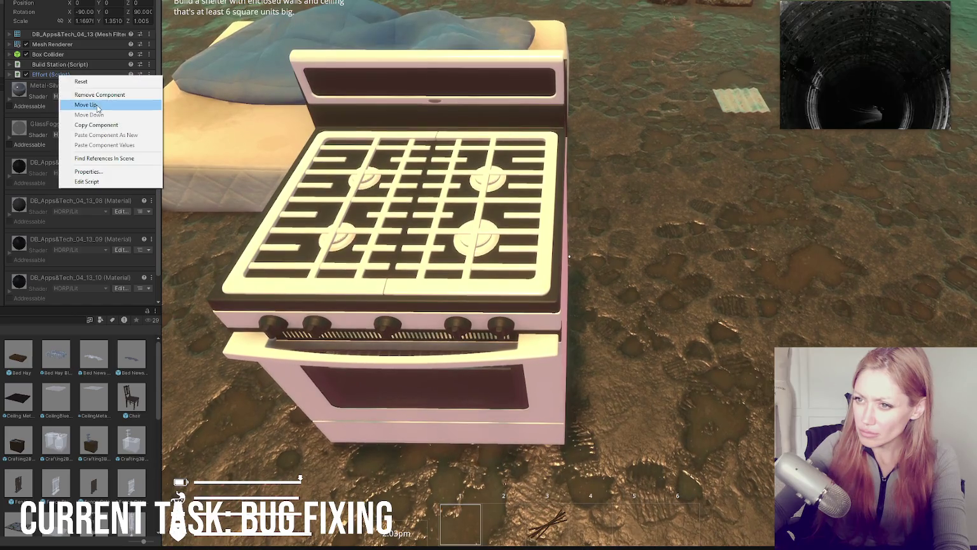
pyautogui.click(98, 94)
pyautogui.press('Escape')
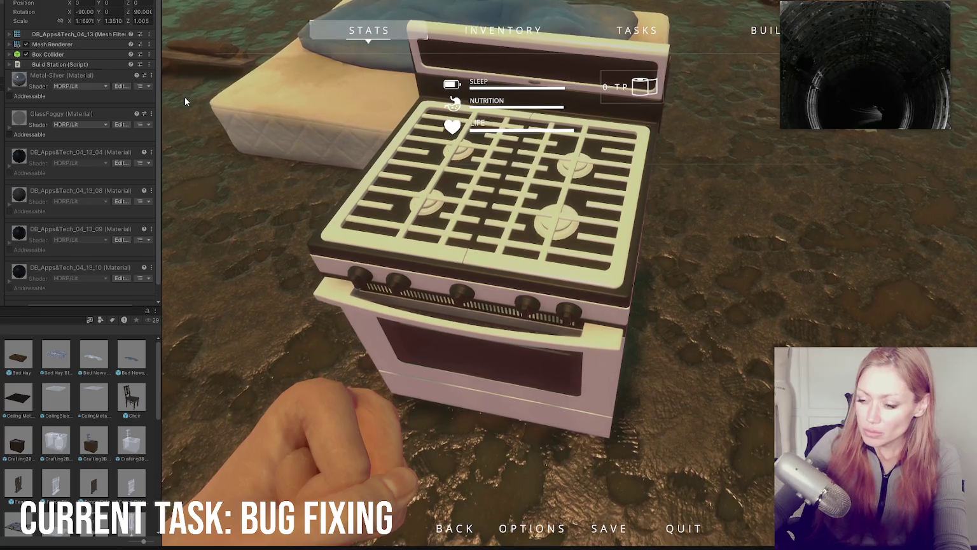
pyautogui.press('Delete')
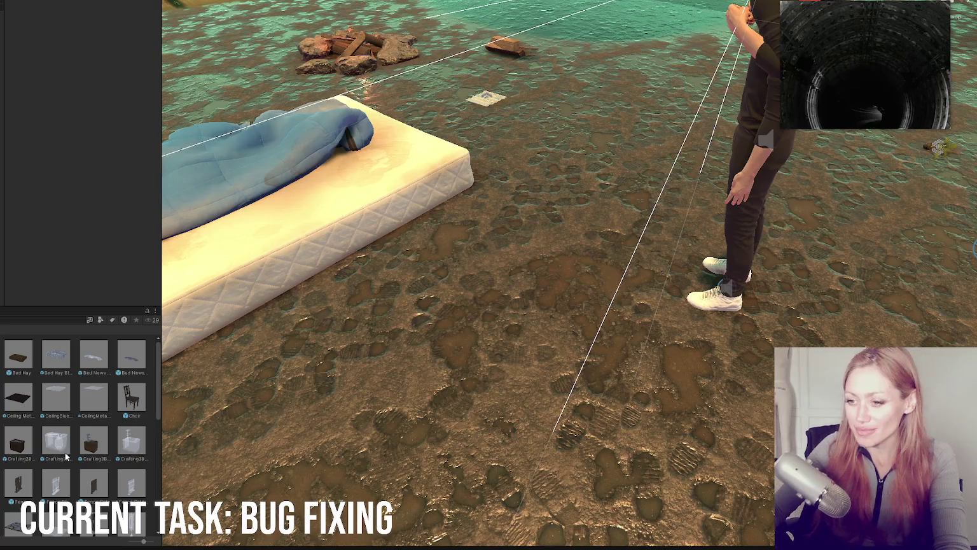
# Select the campfire, then drag the crafting table prefab into the scene beside it
pyautogui.scroll(-5, 102, 462)
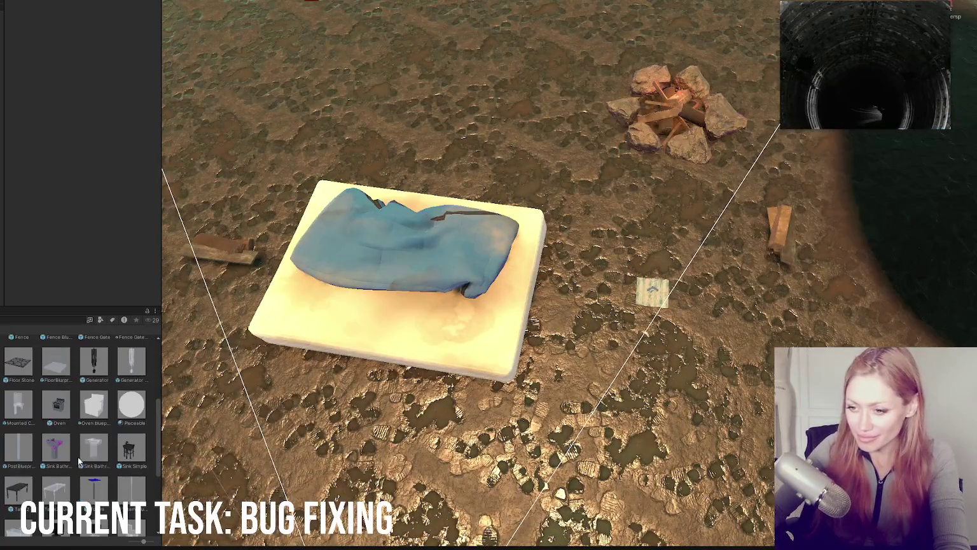
pyautogui.click(464, 159)
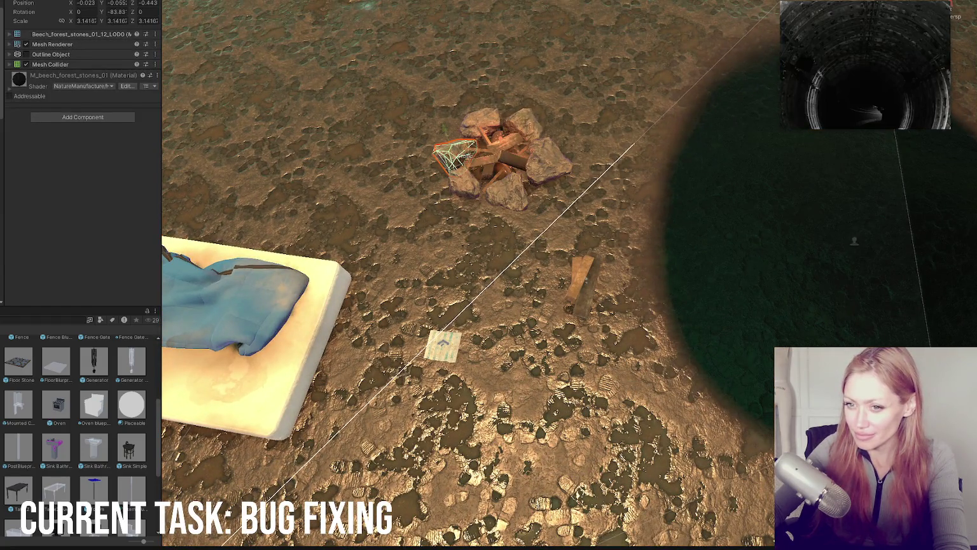
pyautogui.click(496, 155)
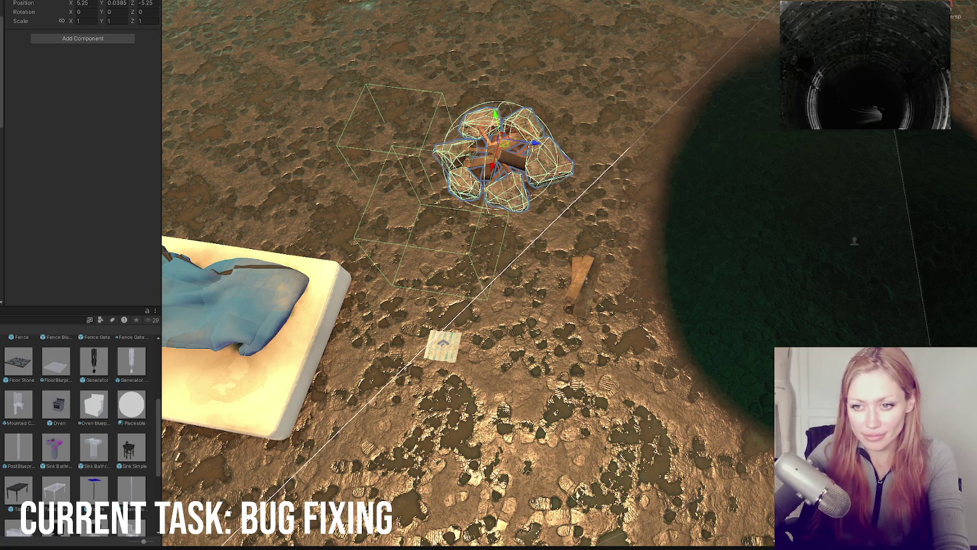
pyautogui.scroll(-3, 56, 386)
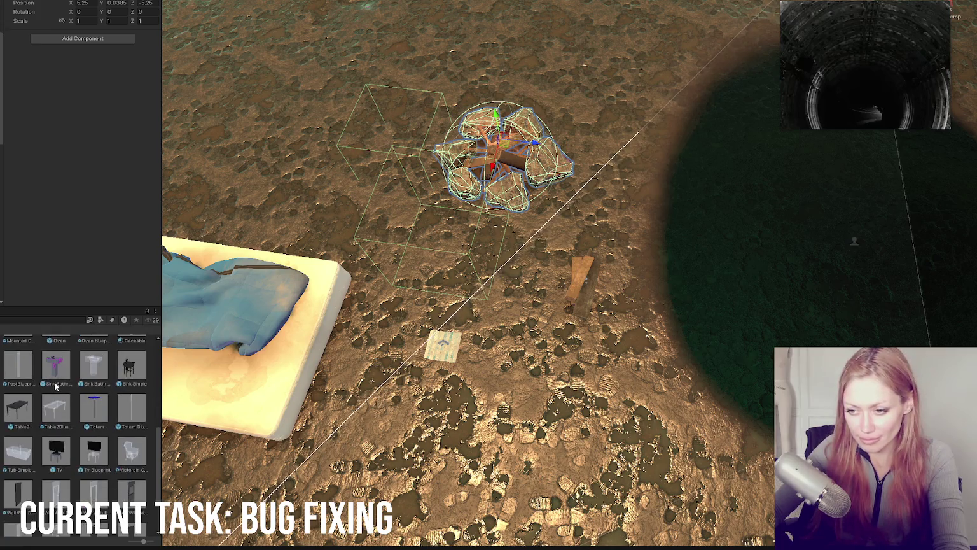
pyautogui.scroll(-2, 54, 380)
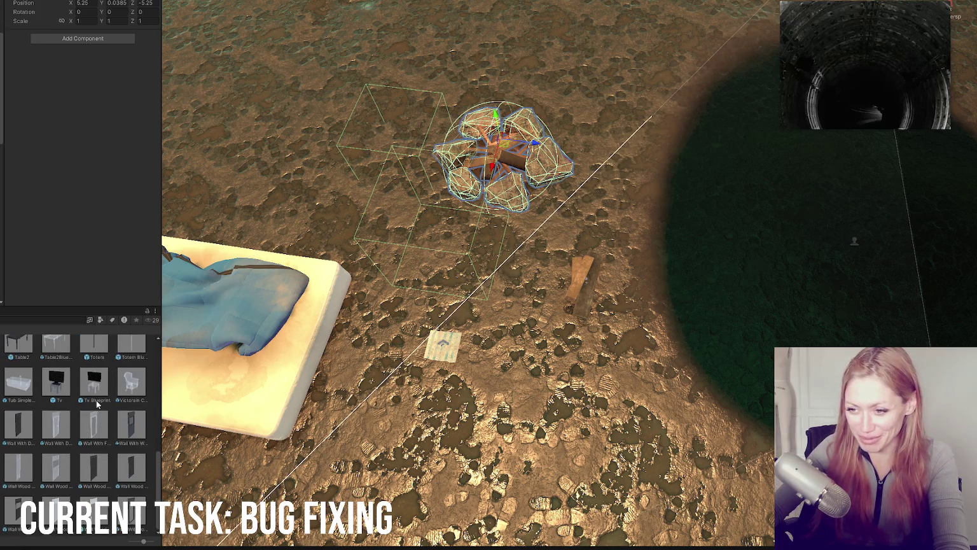
pyautogui.scroll(10, 98, 471)
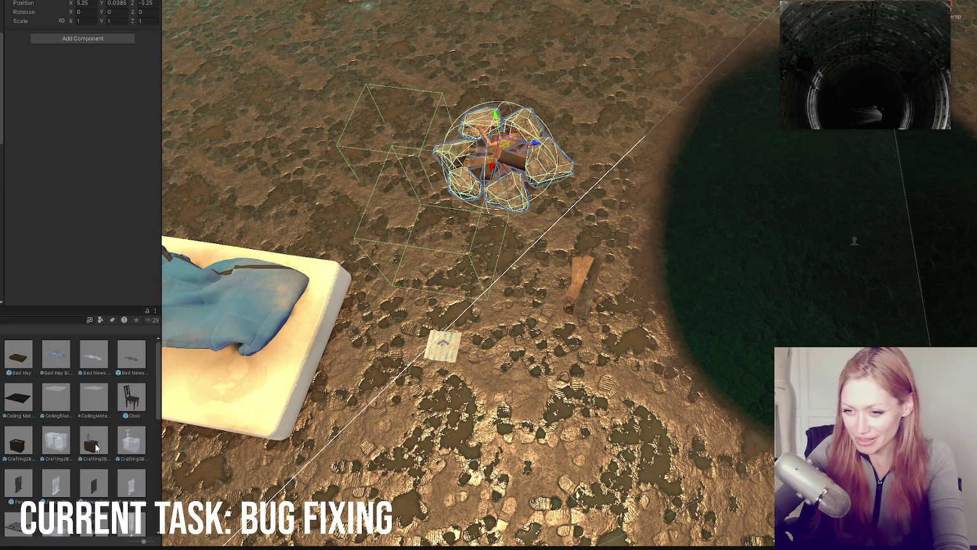
pyautogui.moveTo(18, 444); pyautogui.dragTo(350, 69)
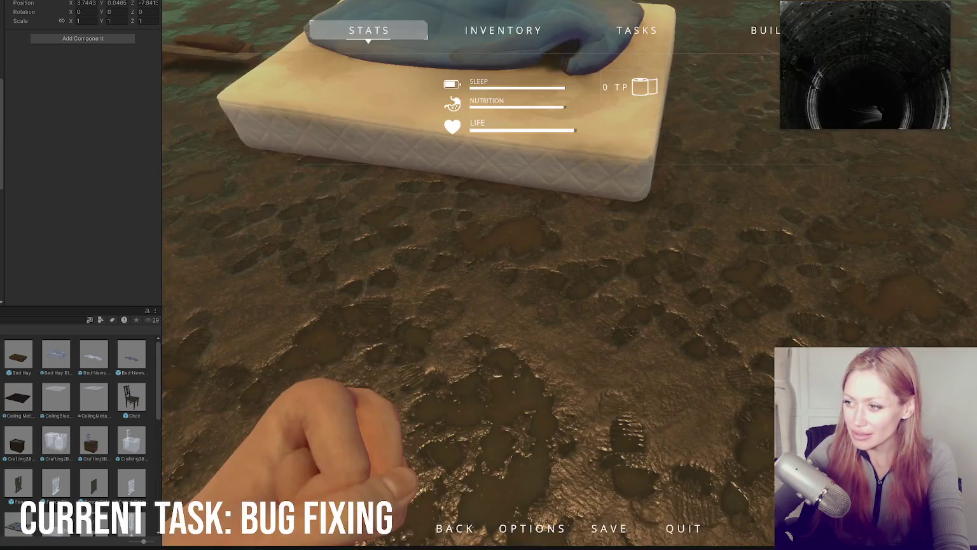
# Walk to the crafting table in Play mode, open its Stone Axe/Knife/Cloth menu, then close it
pyautogui.press('Escape')
pyautogui.press('w')
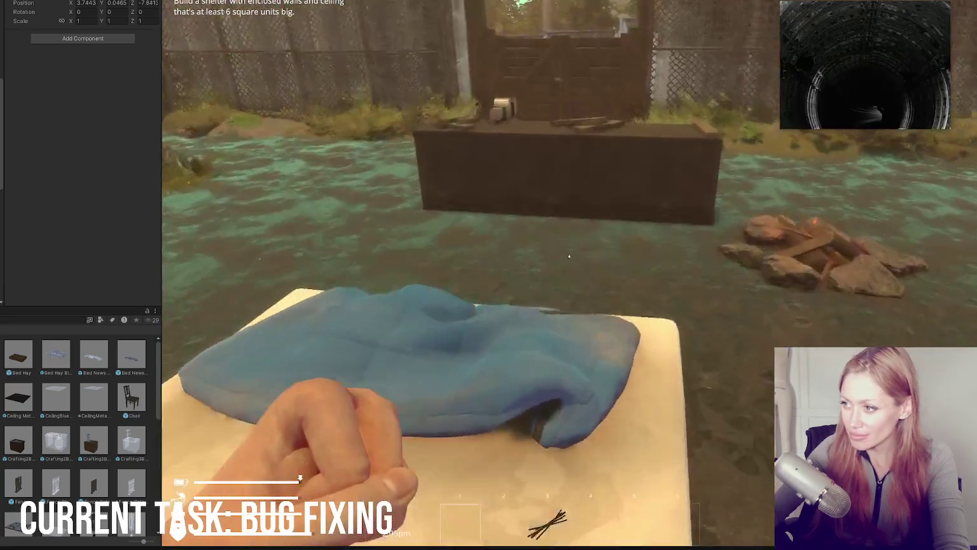
pyautogui.press('s')
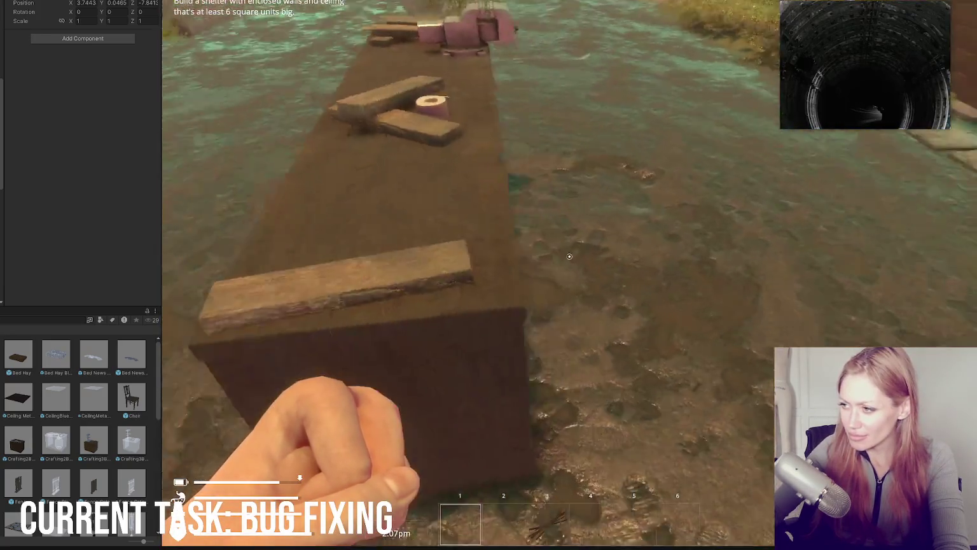
pyautogui.press('a')
pyautogui.press('w')
pyautogui.press('s')
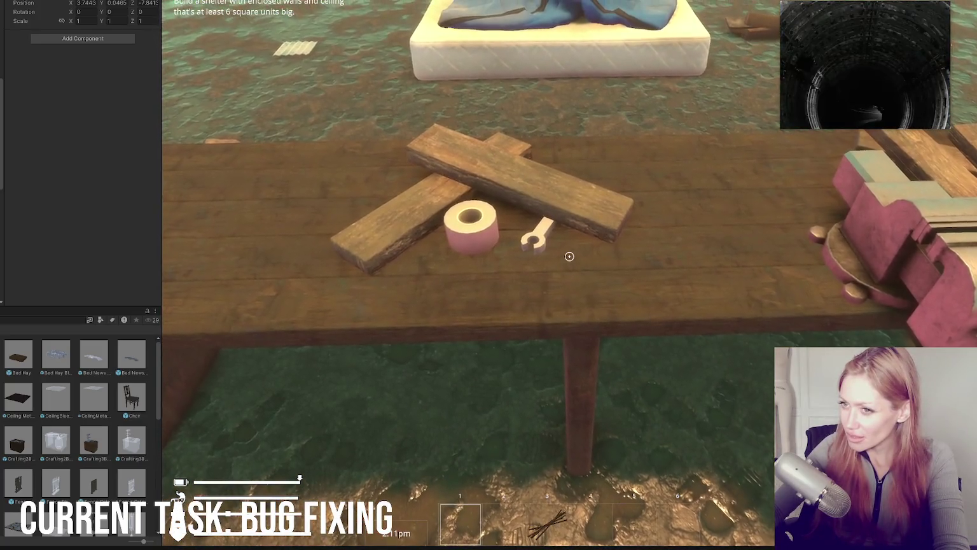
pyautogui.press('e')
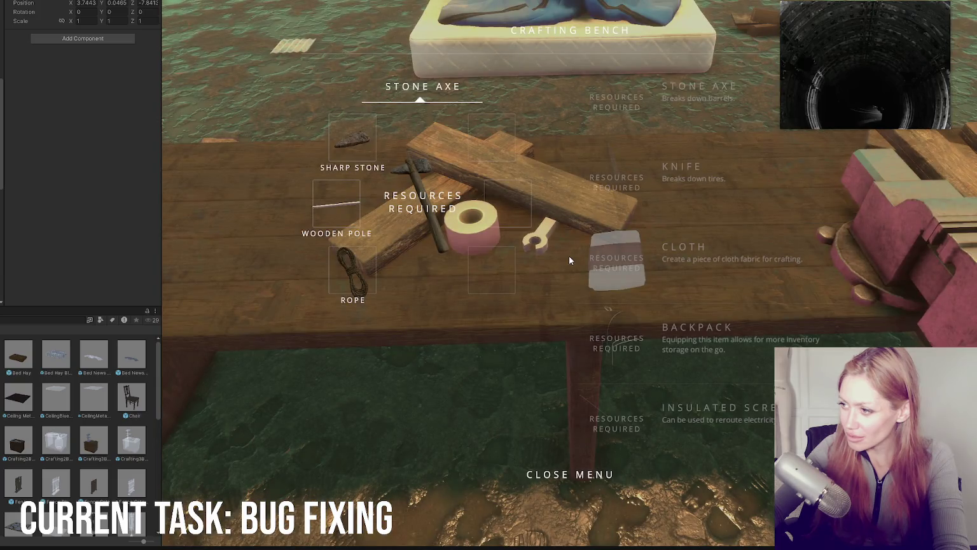
pyautogui.click(532, 474)
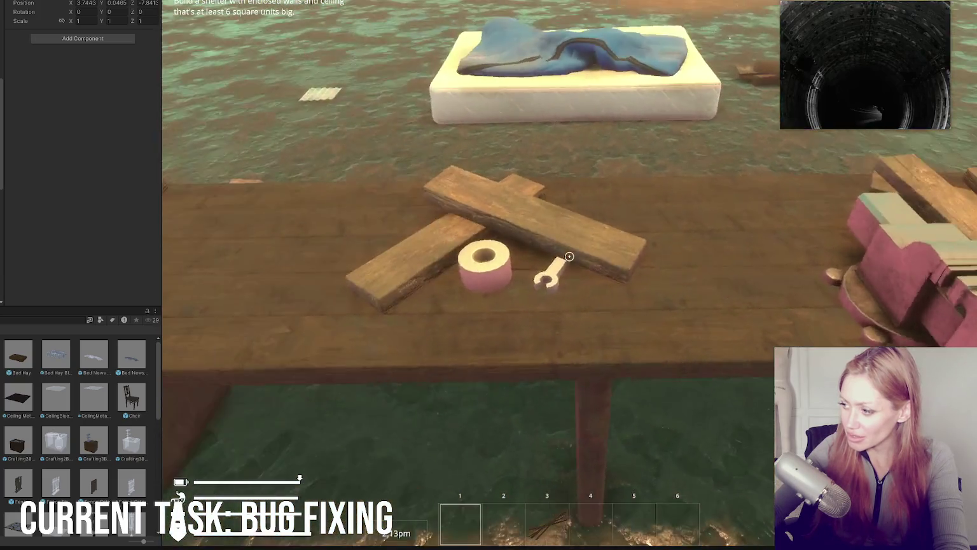
pyautogui.moveTo(570, 257)
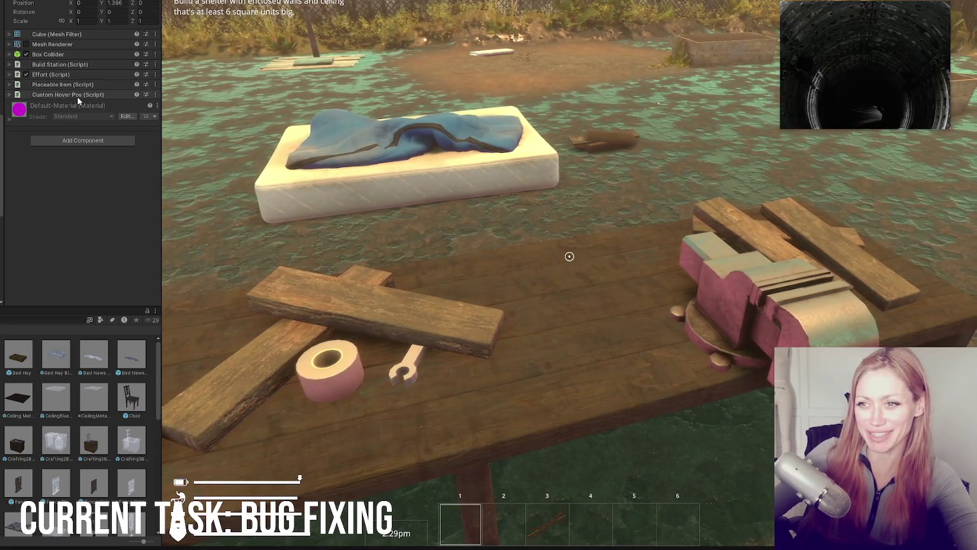
# Review the workbench's Custom Hover Pos, Placeable Item and Build Station fields, then select the campfire firewood
pyautogui.click(79, 95)
pyautogui.click(80, 94)
pyautogui.click(82, 86)
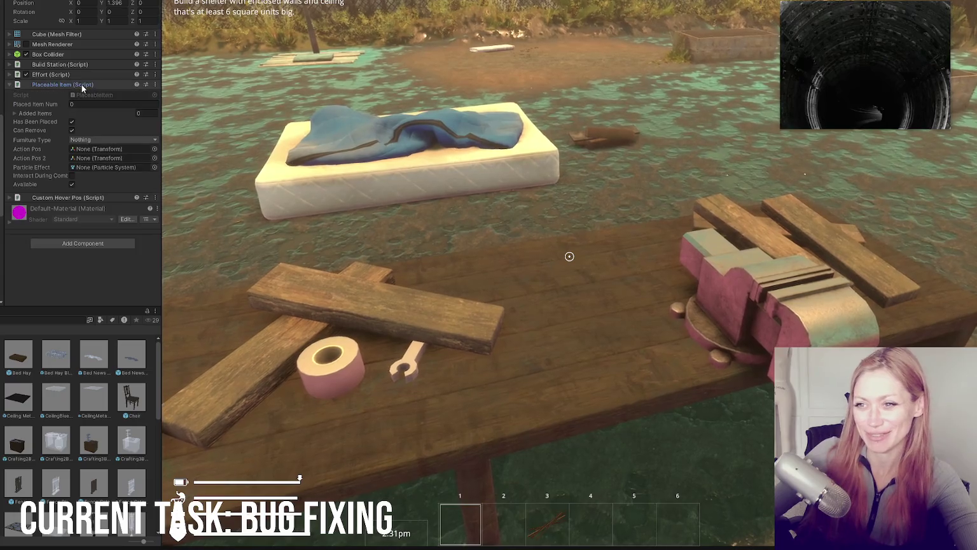
pyautogui.click(82, 85)
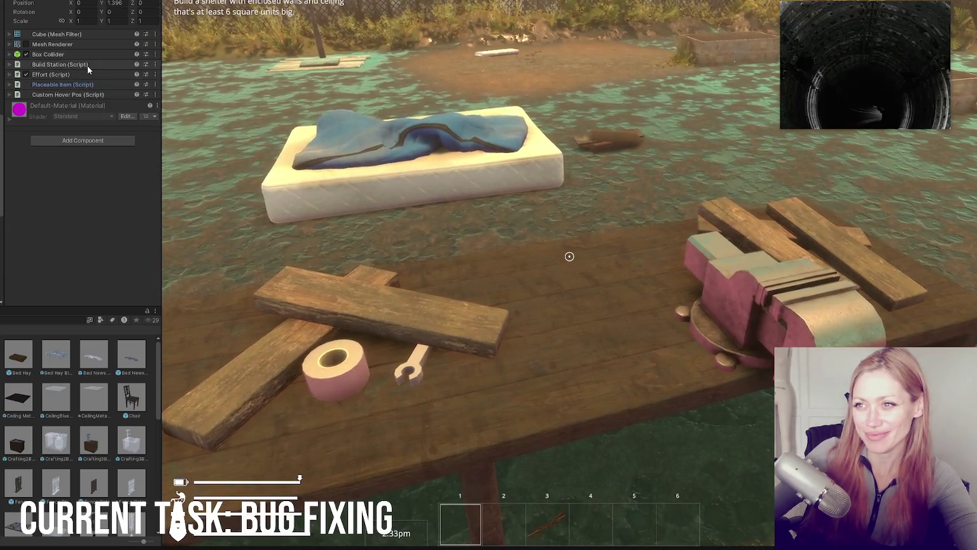
pyautogui.click(87, 65)
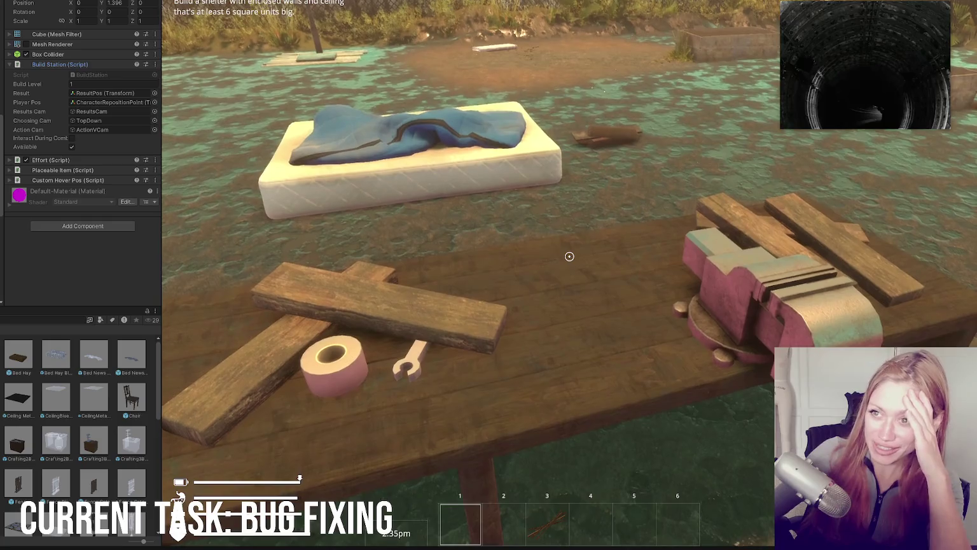
pyautogui.click(105, 64)
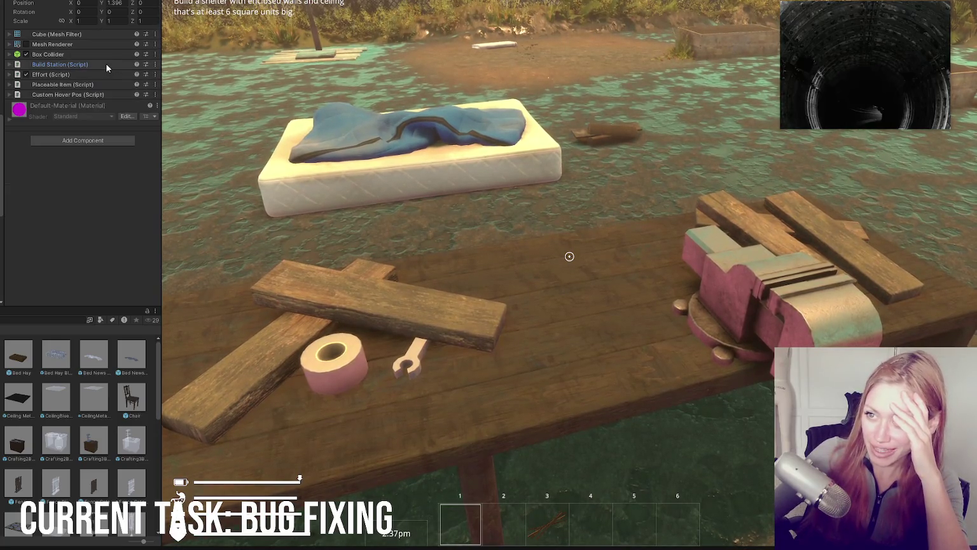
pyautogui.click(104, 63)
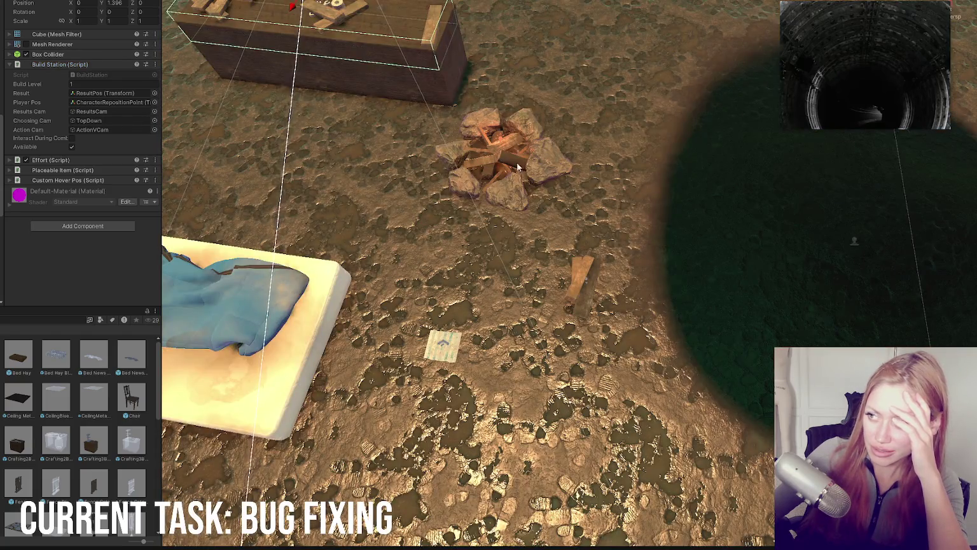
pyautogui.click(518, 166)
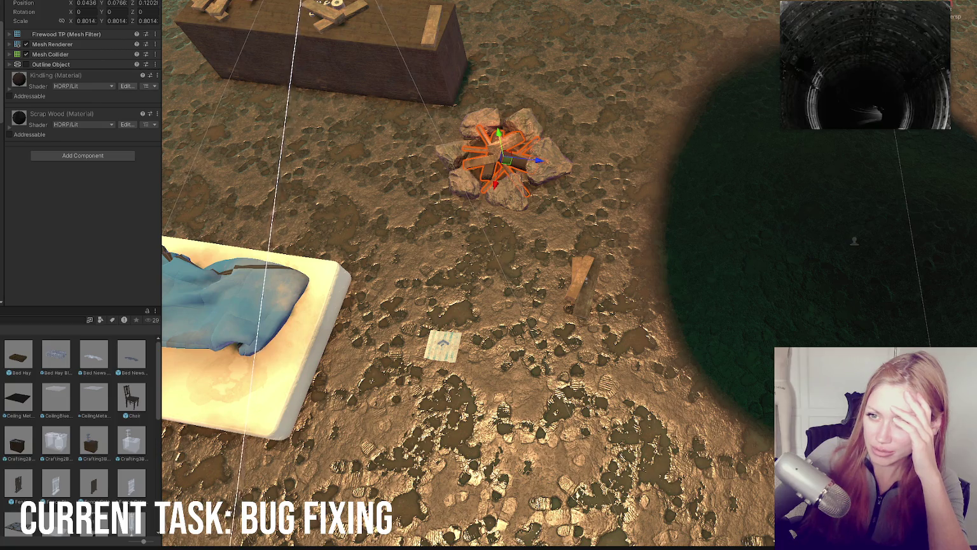
# Compare Build Station fields on the campfire objects and workbench cubes, then start the game
pyautogui.click(519, 166)
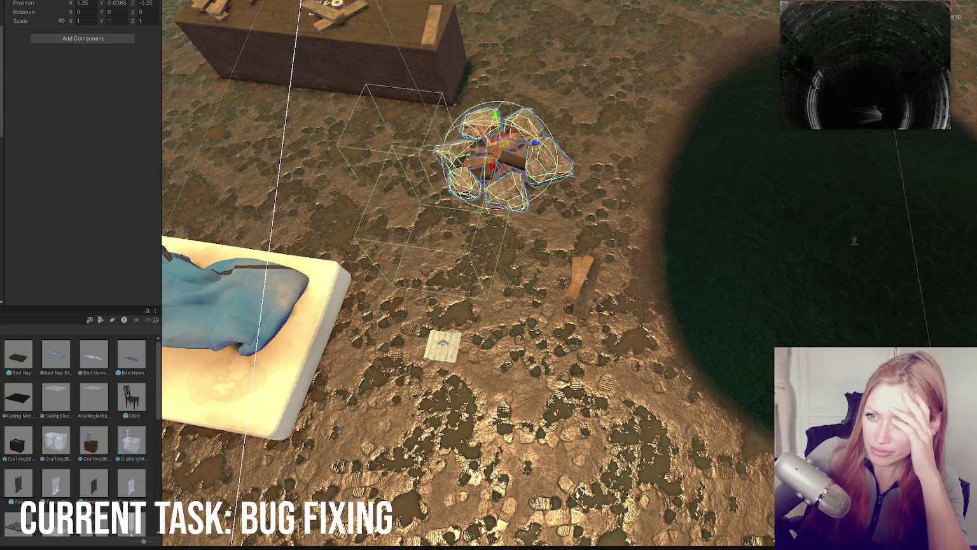
pyautogui.click(518, 166)
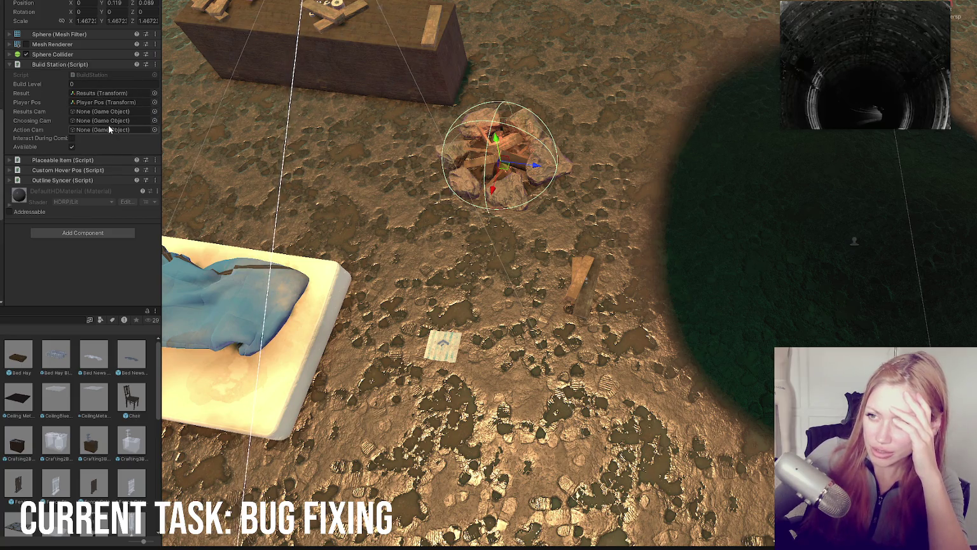
pyautogui.click(356, 26)
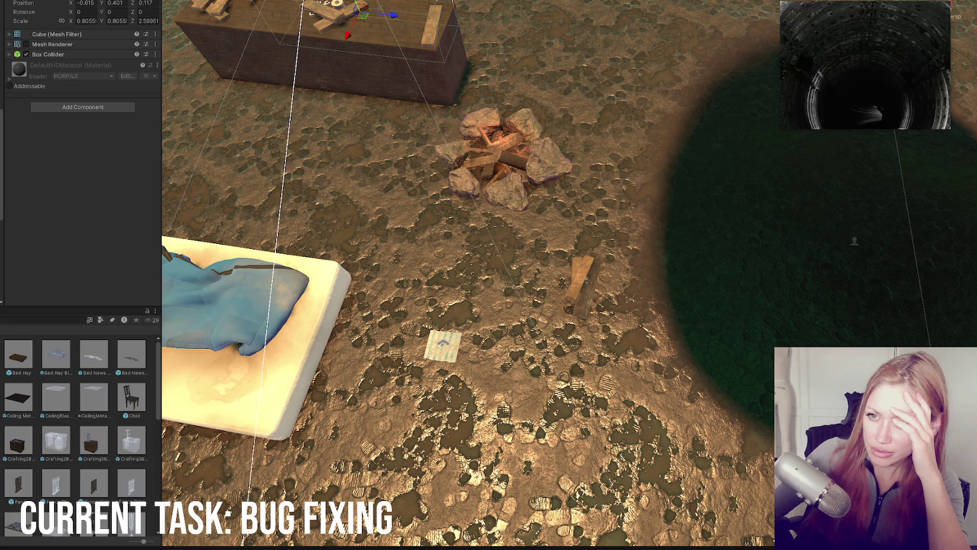
pyautogui.click(357, 25)
pyautogui.click(356, 25)
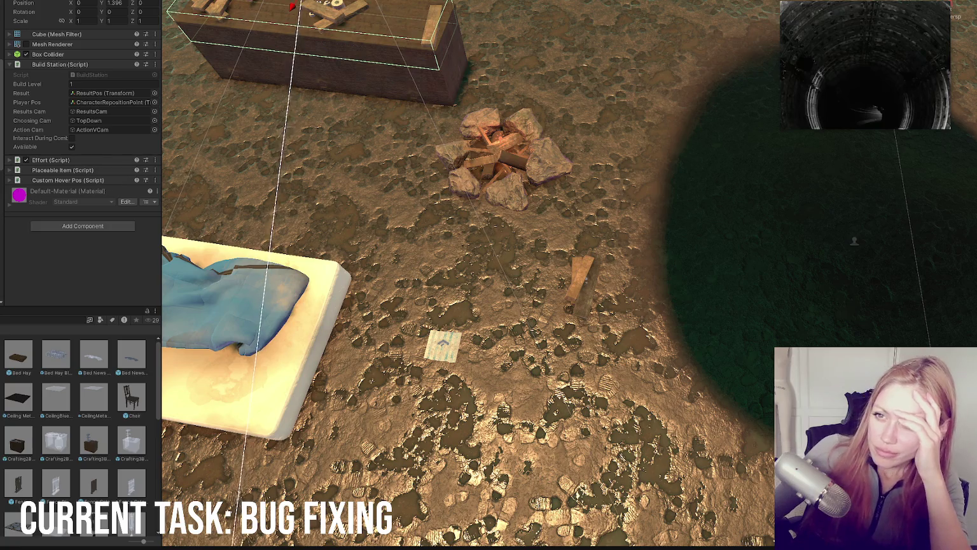
pyautogui.click(503, 156)
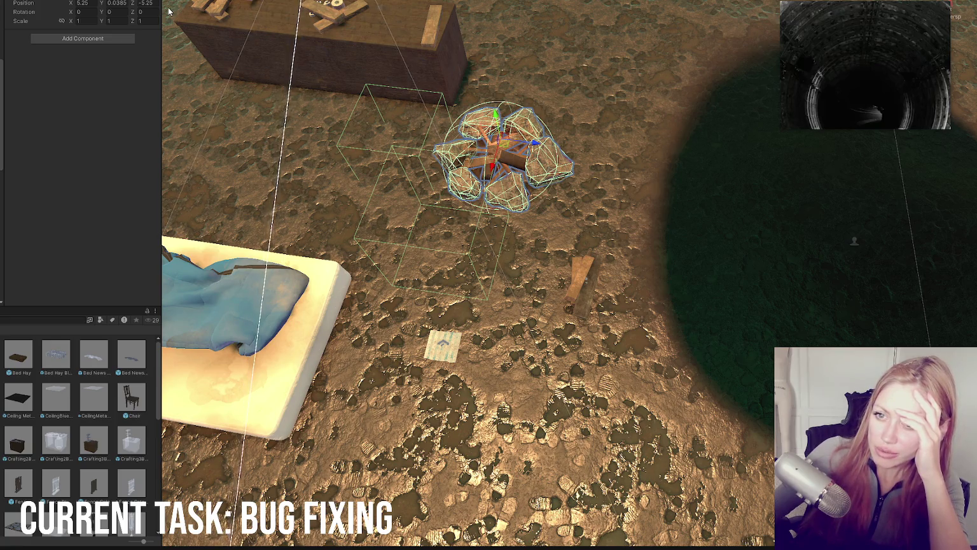
pyautogui.hotkey('ctrl', 'p')
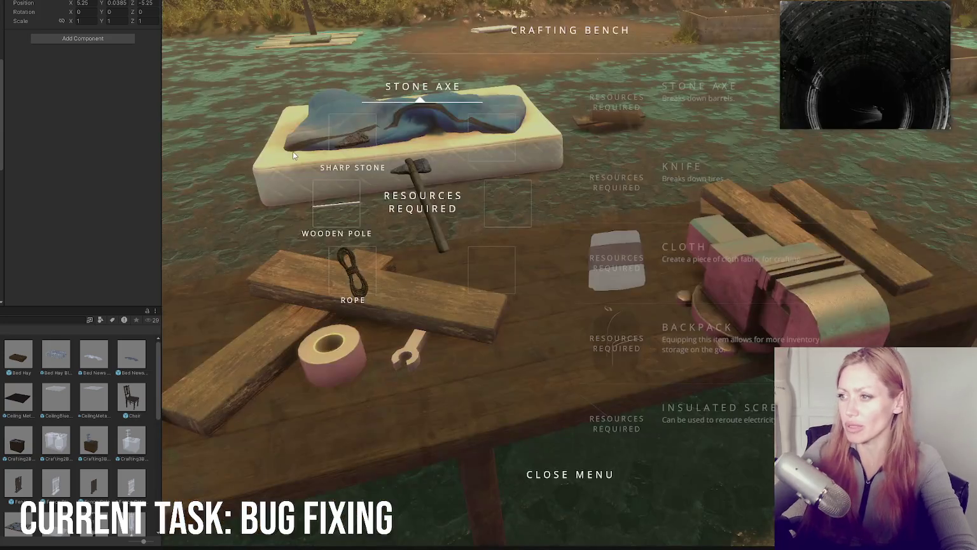
# Walk back and forth between the workbench and the campfire several times
pyautogui.press('s')
pyautogui.press('w')
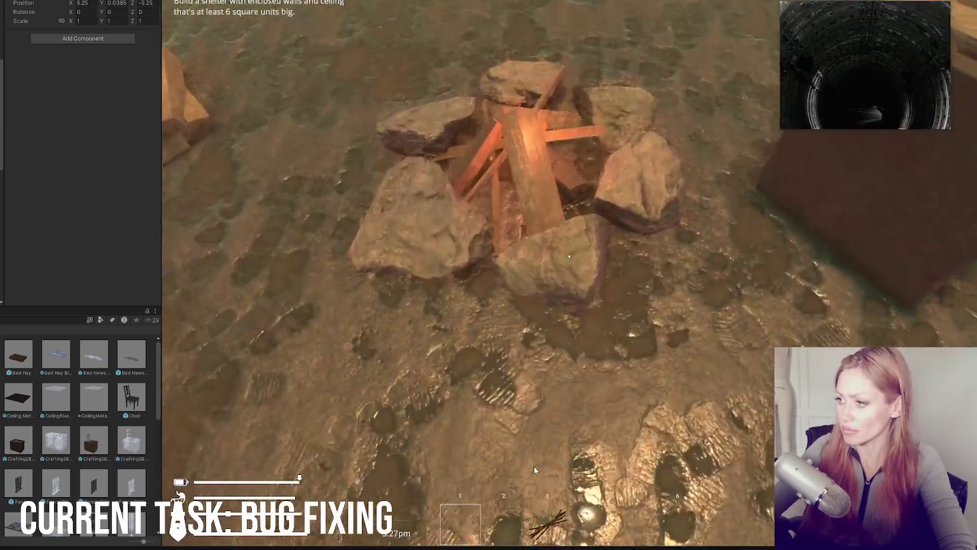
pyautogui.press('s')
pyautogui.press('w')
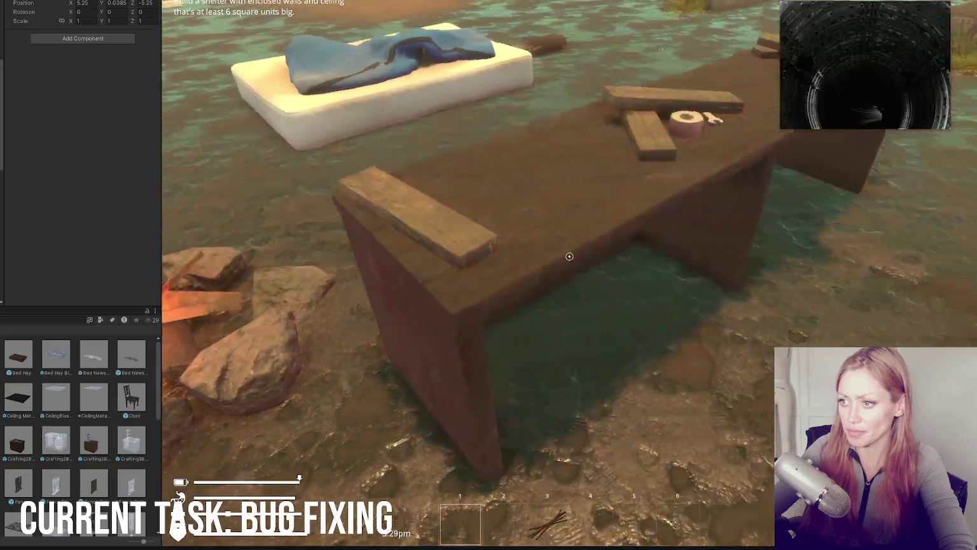
pyautogui.press('s')
pyautogui.press('w')
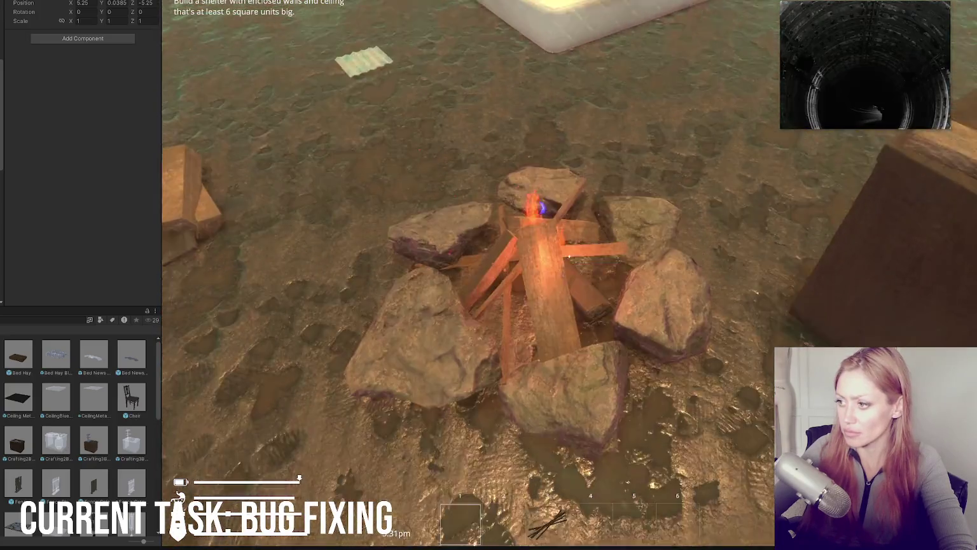
pyautogui.press('s')
pyautogui.press('w')
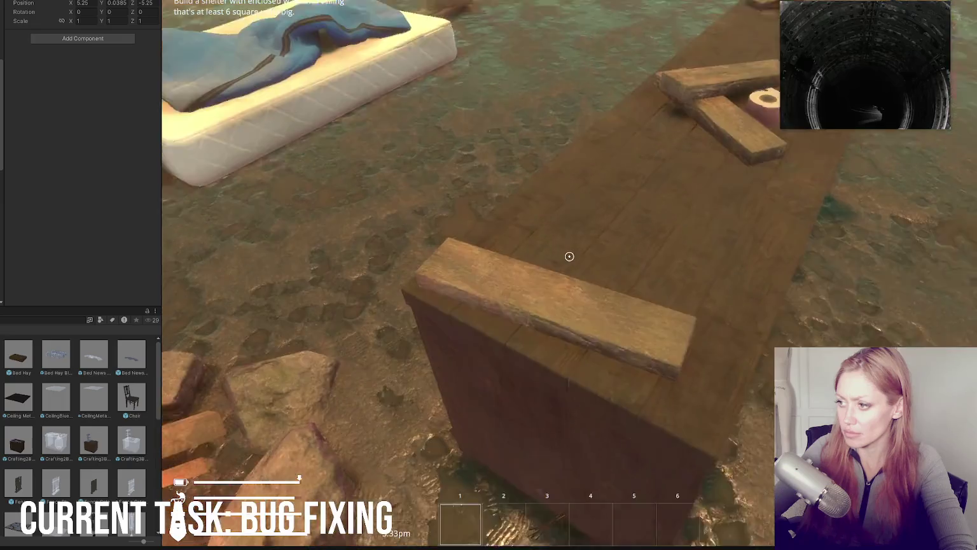
pyautogui.press('s')
pyautogui.press('w')
pyautogui.press('s')
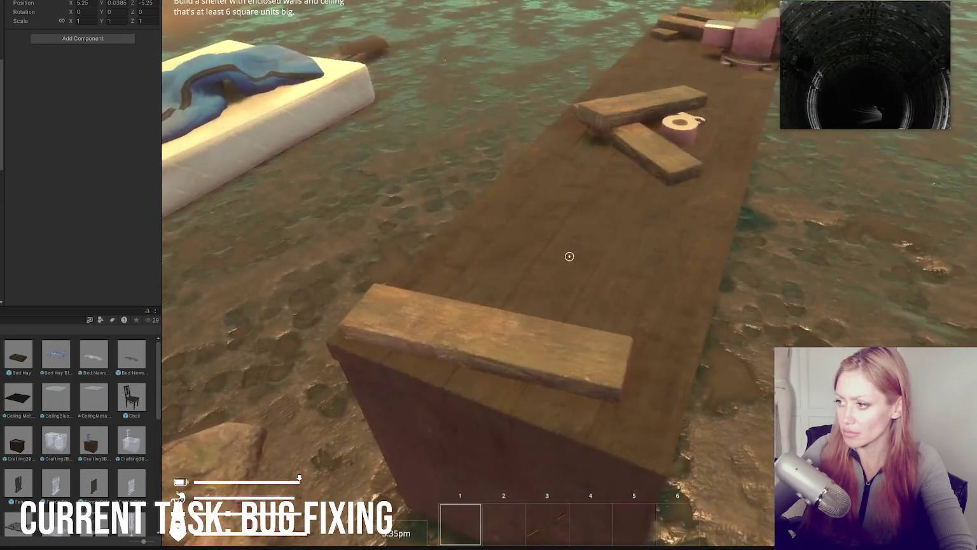
# Refocus the running game, toggle the pause menu, and leave it paused
pyautogui.click(544, 255)
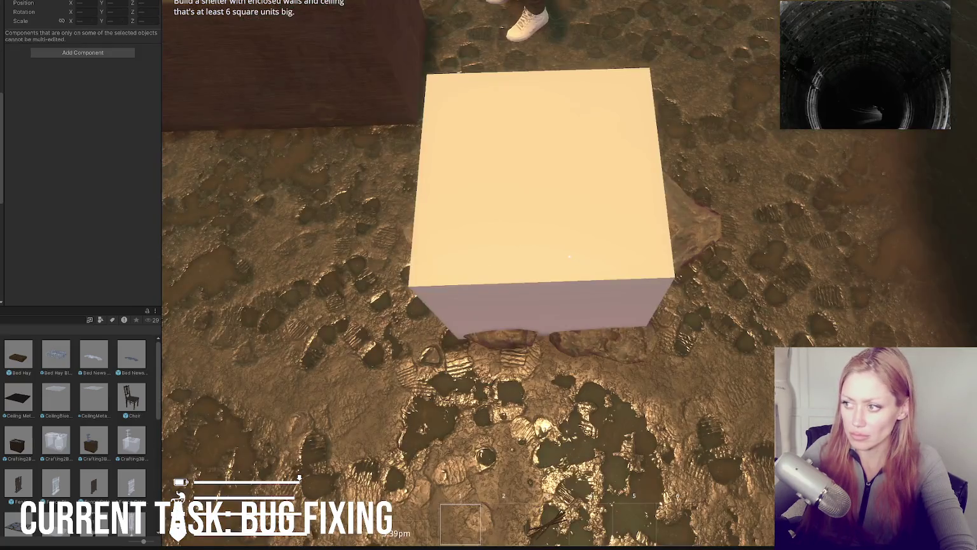
pyautogui.click(243, 205)
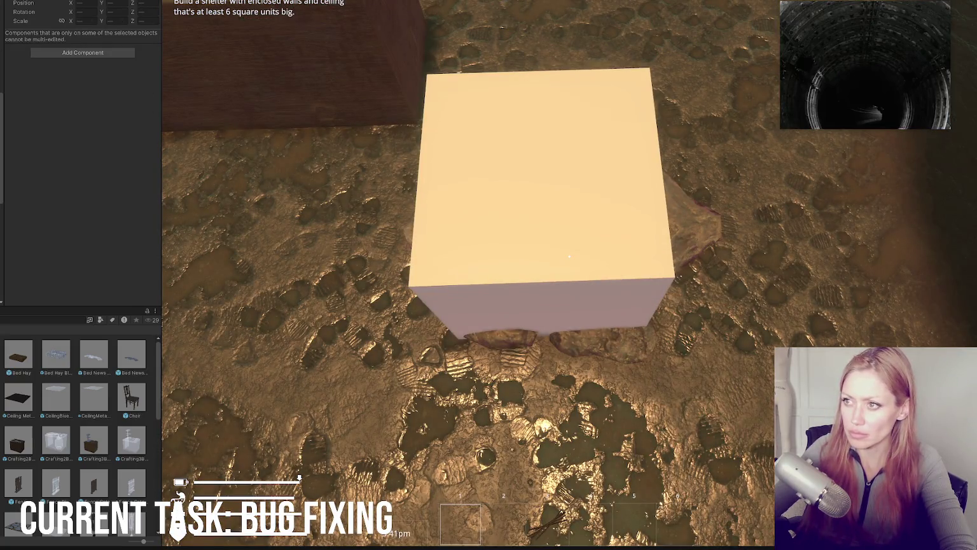
pyautogui.press('Escape')
pyautogui.press('Escape')
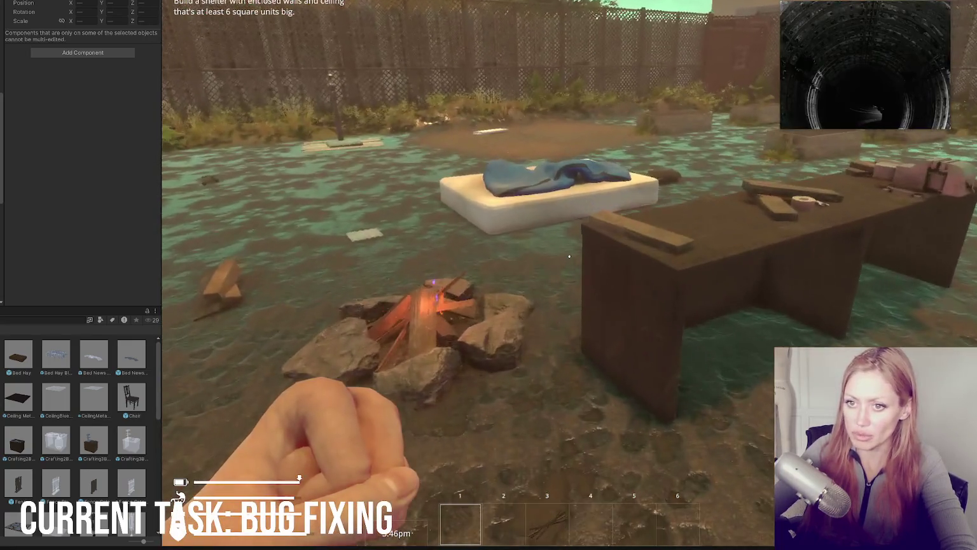
pyautogui.press('Escape')
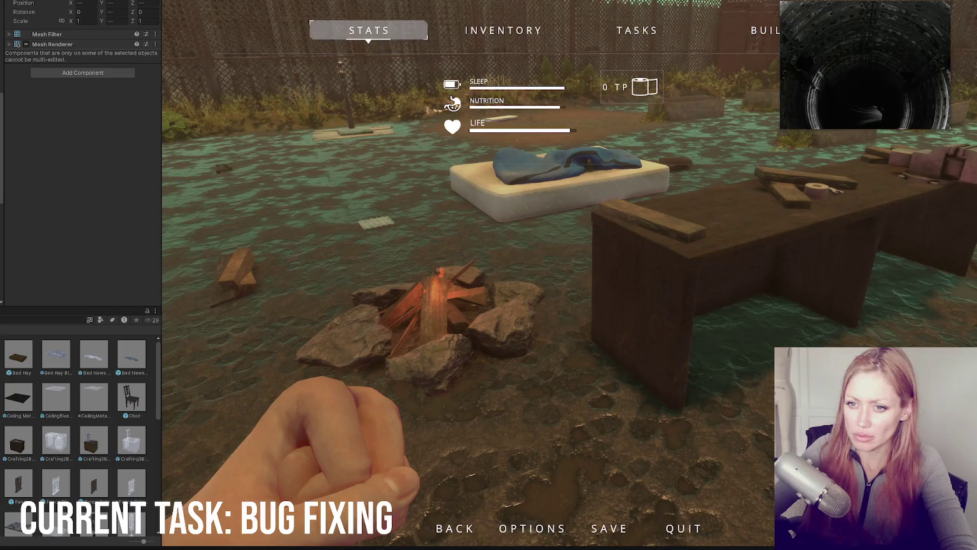
# Resume, open the crafting bench menu with E, close it, and pause again
pyautogui.press('Escape')
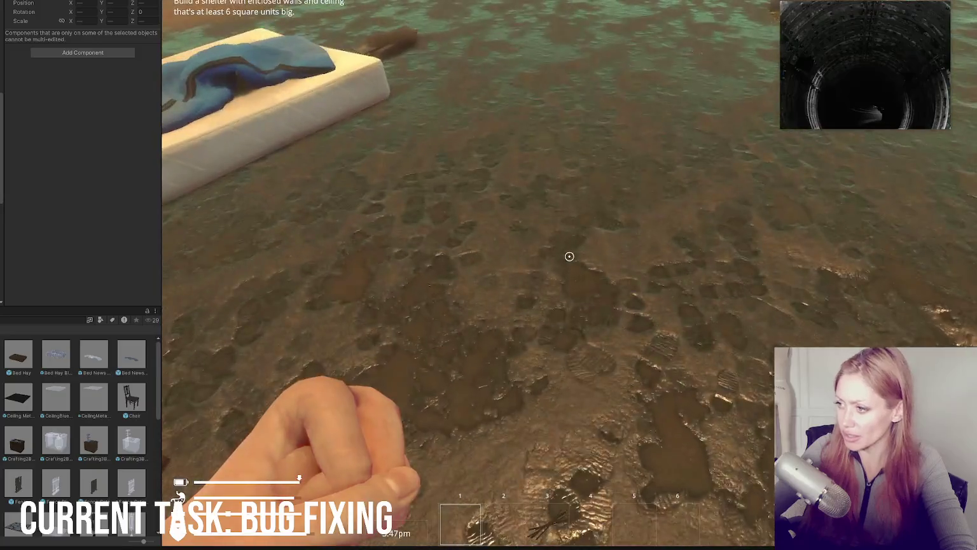
pyautogui.press('e')
pyautogui.press('Escape')
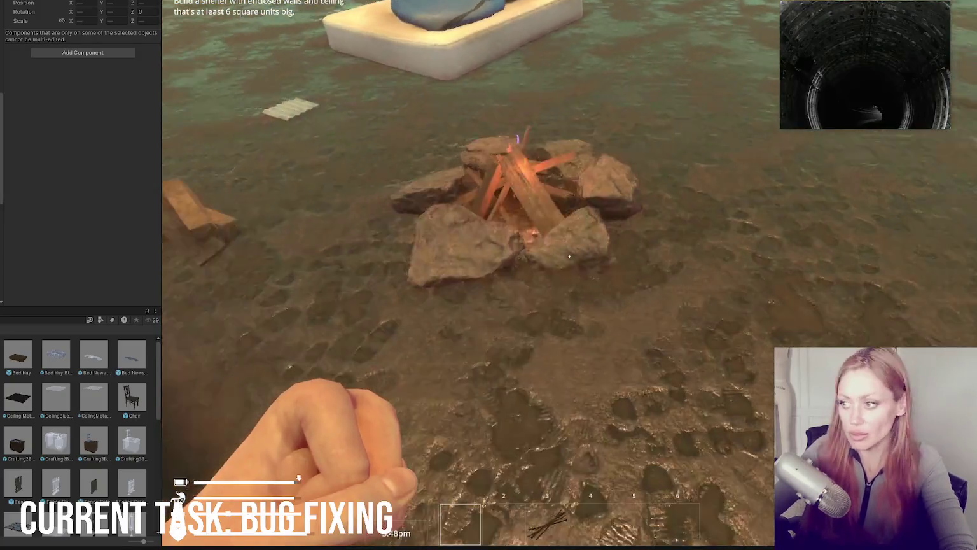
pyautogui.press('Escape')
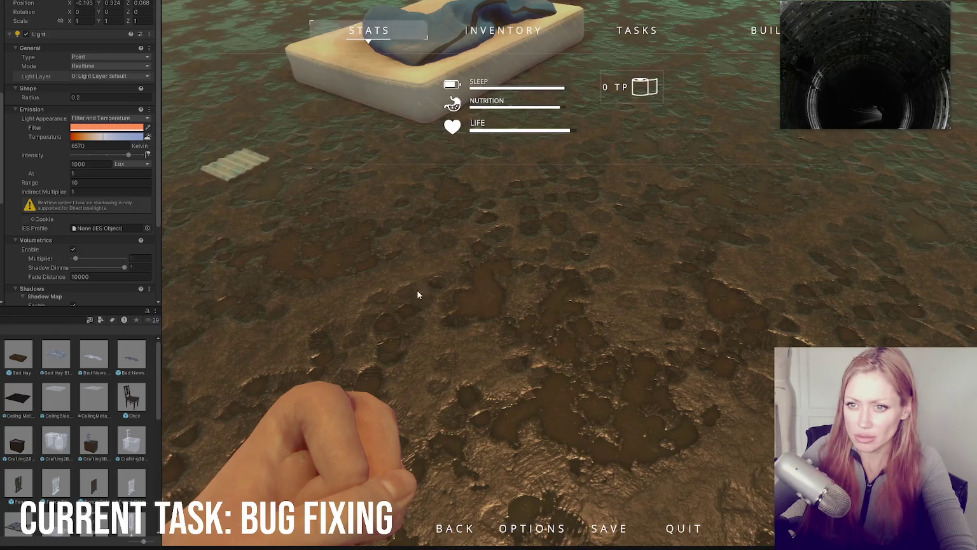
pyautogui.press('Escape')
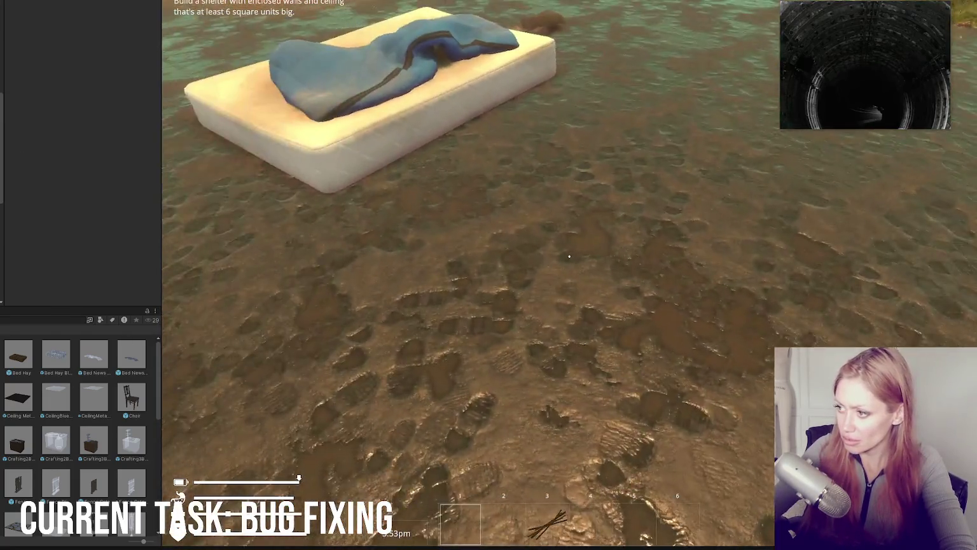
pyautogui.press('Escape')
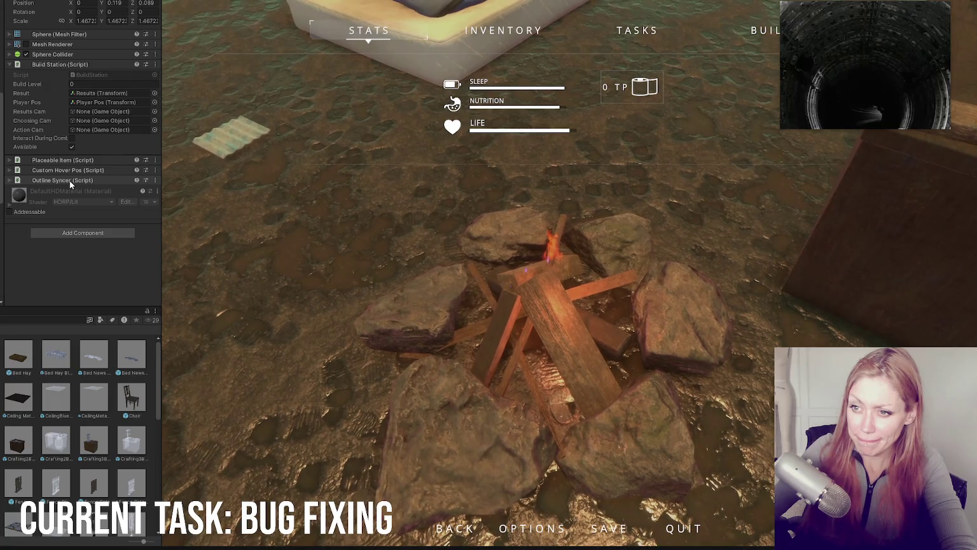
# Remove the Placeable Item component from the campfire and return to the running game
pyautogui.rightClick(87, 160)
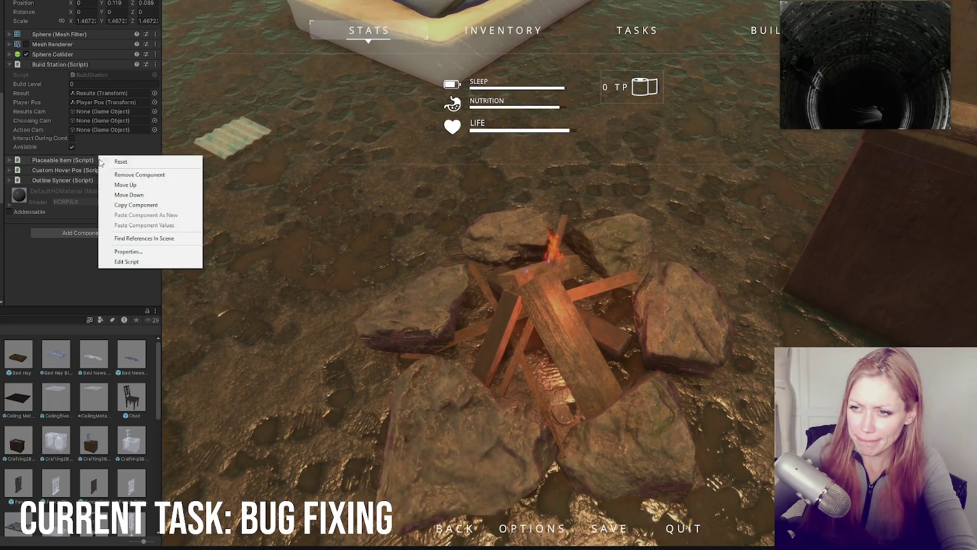
pyautogui.click(102, 171)
pyautogui.click(301, 202)
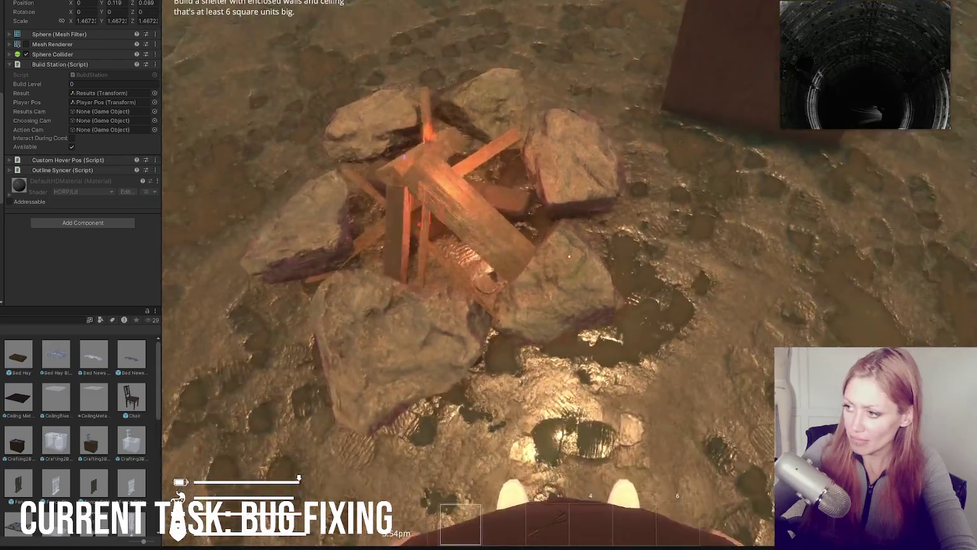
pyautogui.click(570, 256)
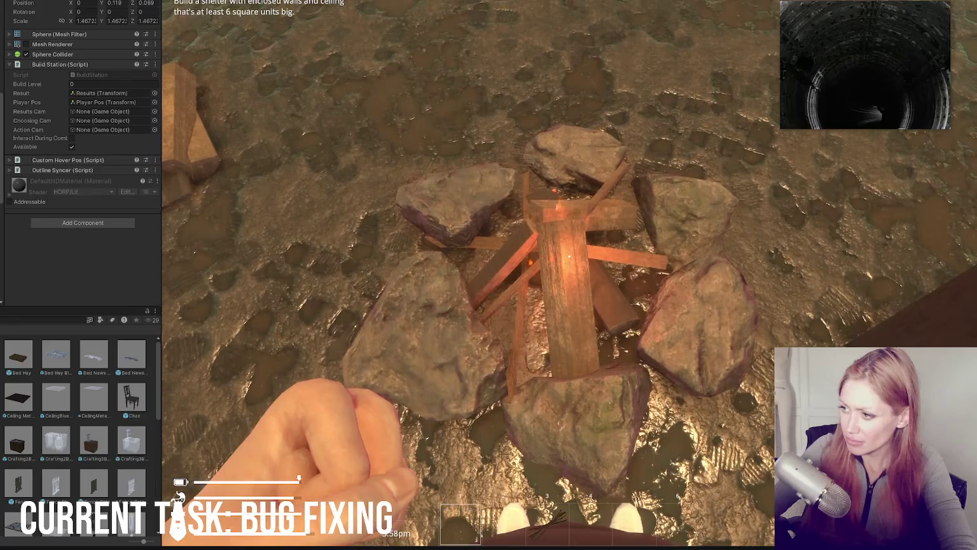
# Pause, resume to aim at the campfire again, then pause once more
pyautogui.press('Escape')
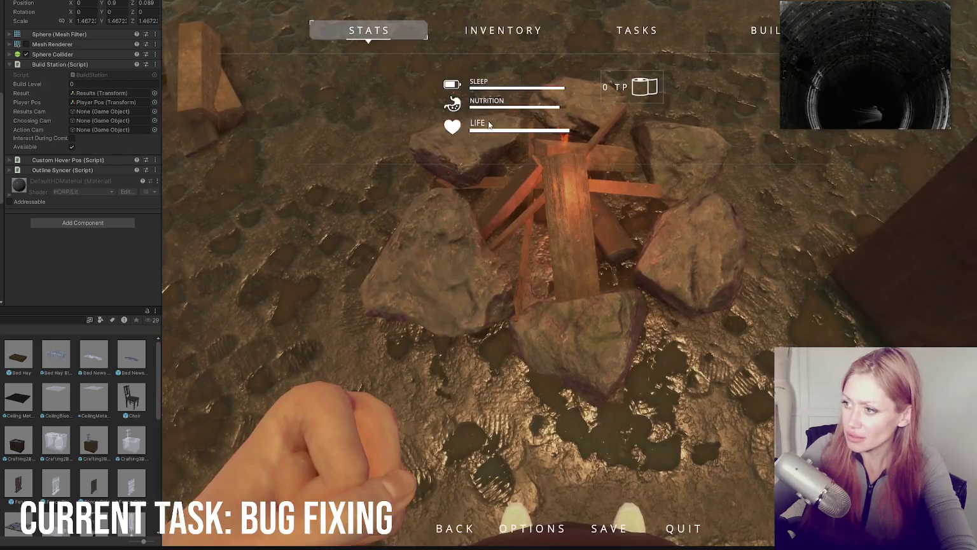
pyautogui.press('Escape')
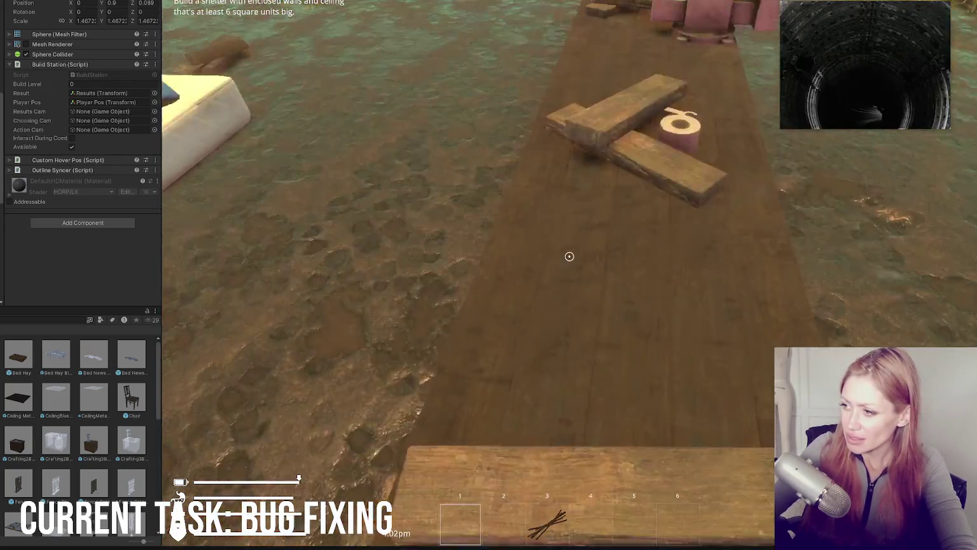
pyautogui.press('Escape')
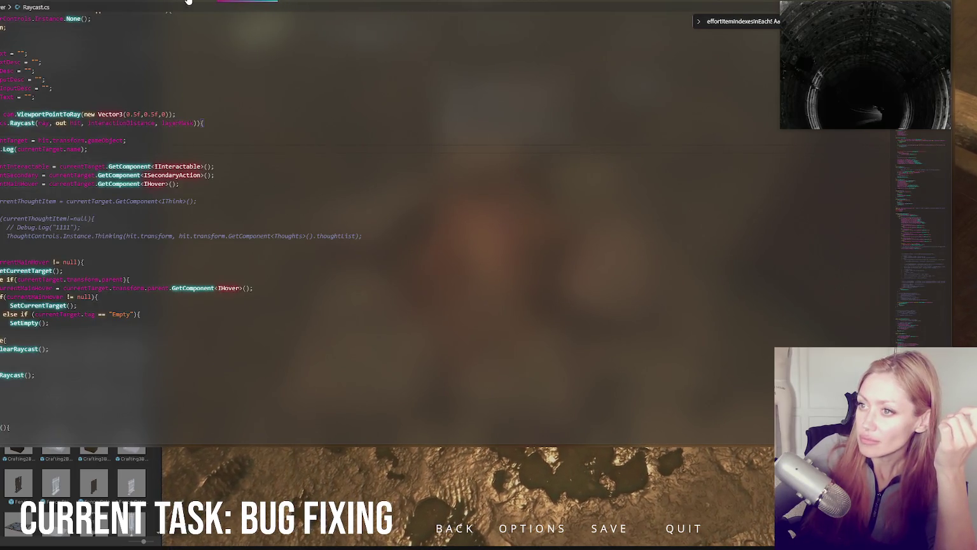
pyautogui.click(141, 1)
pyautogui.click(82, 2)
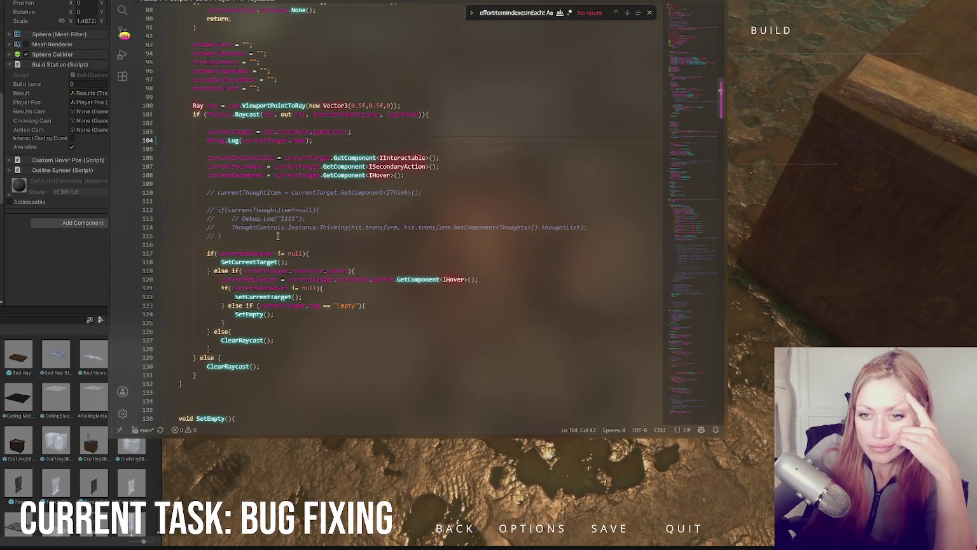
pyautogui.click(390, 219)
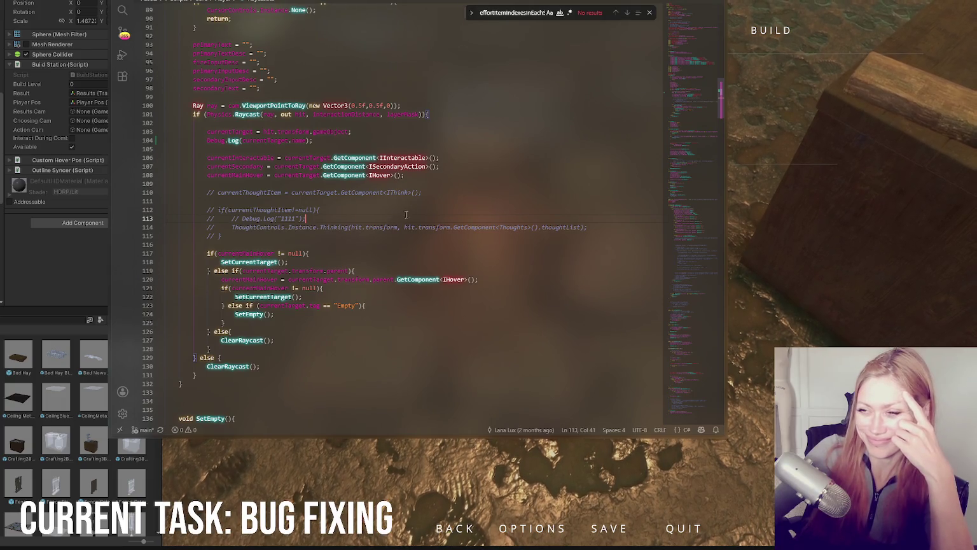
pyautogui.scroll(2, 406, 215)
pyautogui.scroll(3, 443, 218)
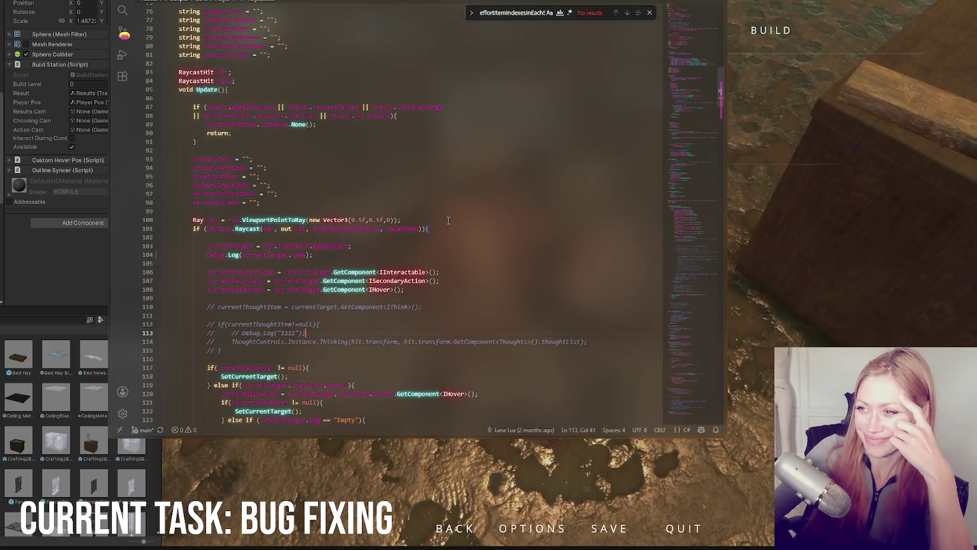
pyautogui.scroll(-4, 465, 198)
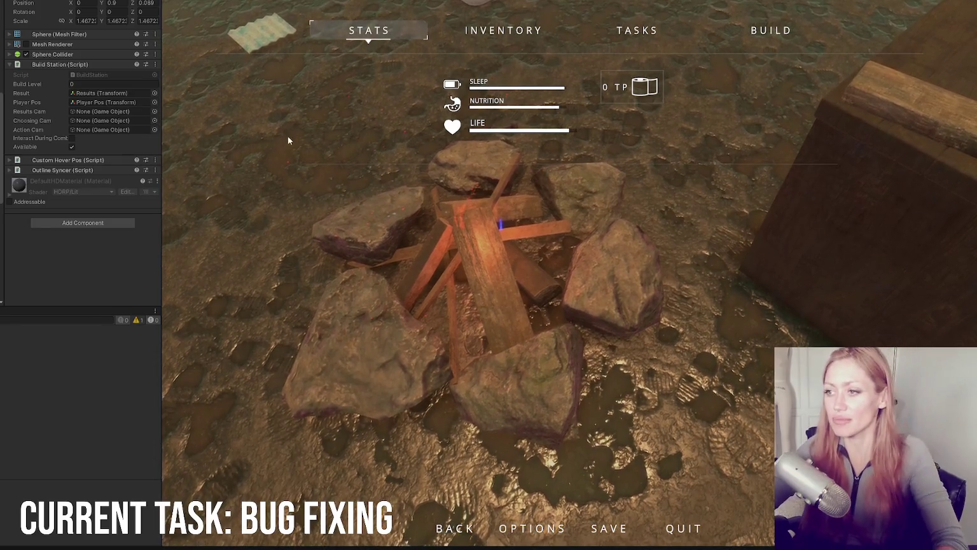
# Resume play to look over the placed firepit, then pause again
pyautogui.press('Escape')
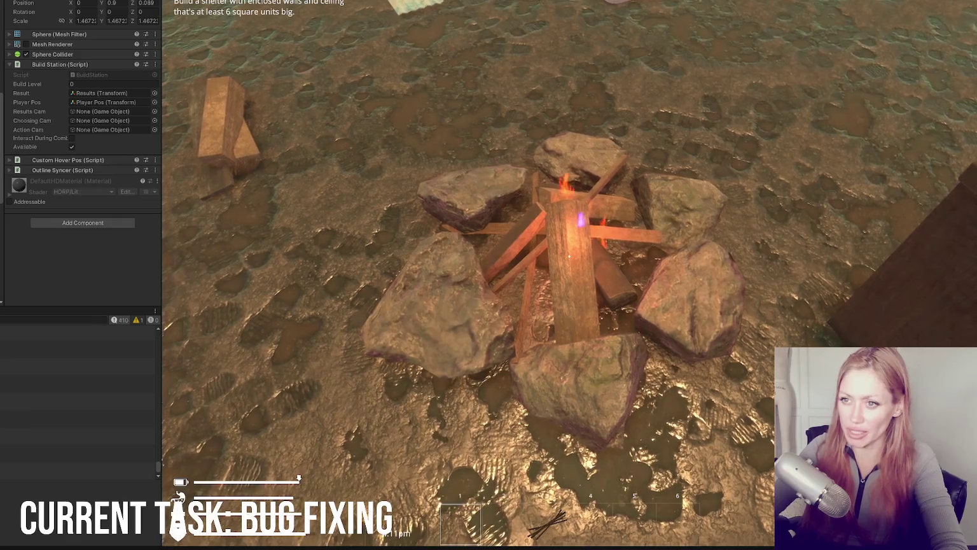
pyautogui.press('Escape')
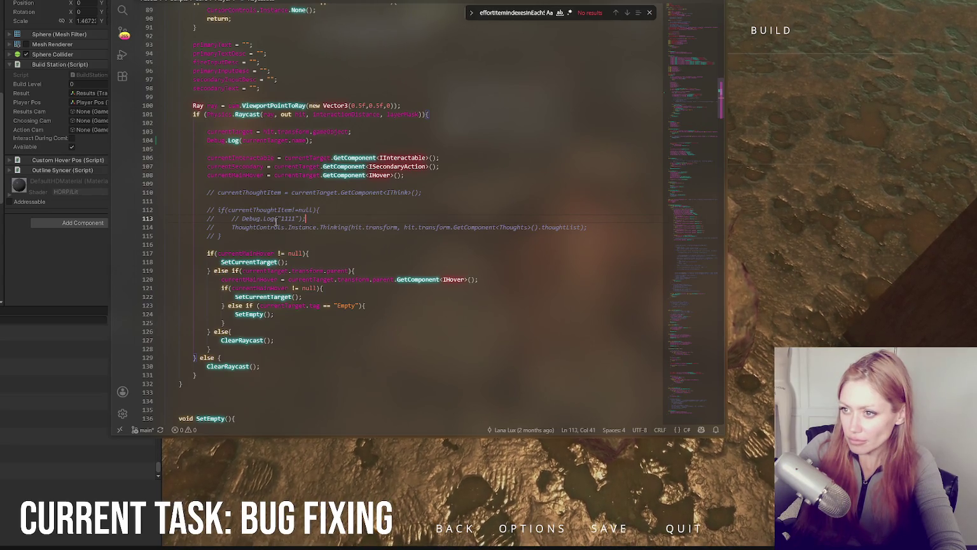
# Move the currentTarget name Debug.Log inside the currentMainHover != null block, appending + " set hover"
pyautogui.click(367, 132)
pyautogui.hotkey('shift', 'Down')
pyautogui.press('Delete')
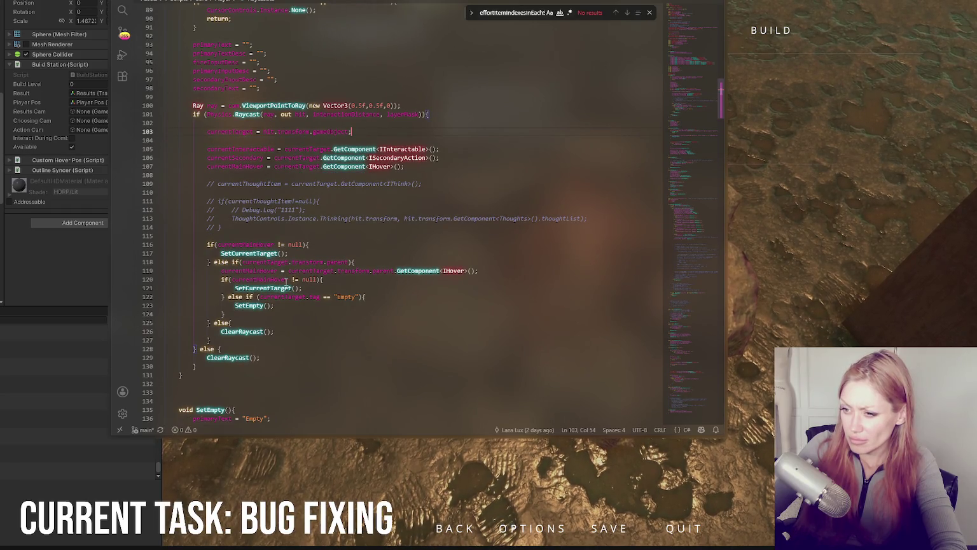
pyautogui.doubleClick(245, 245)
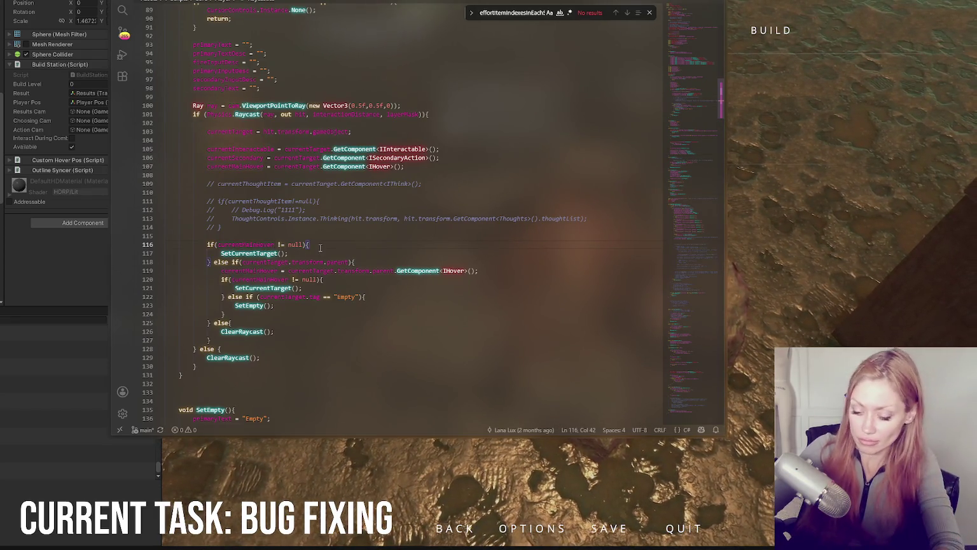
pyautogui.click(306, 250)
pyautogui.press('Return')
pyautogui.hotkey('ctrl', 'v')
pyautogui.click(307, 261)
pyautogui.write('+ ')
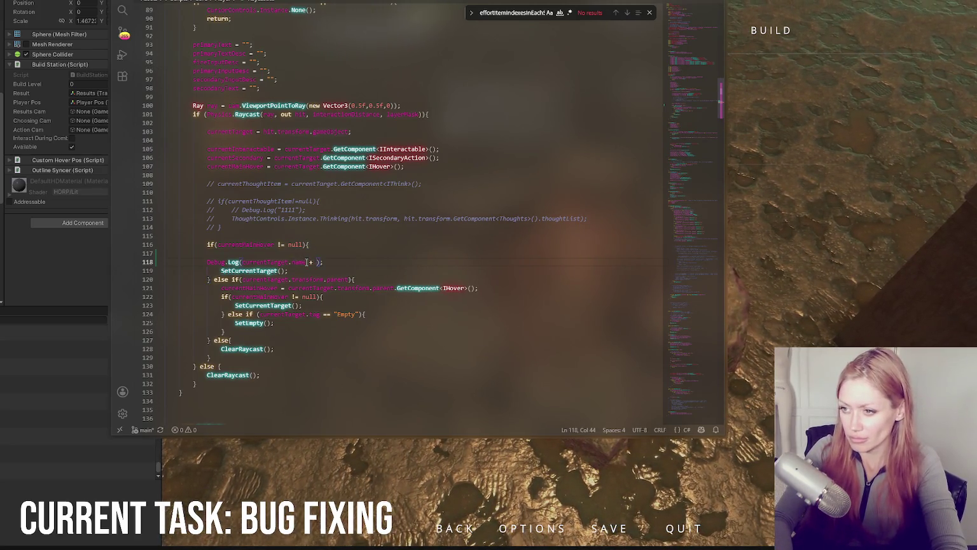
pyautogui.write('"set hover')
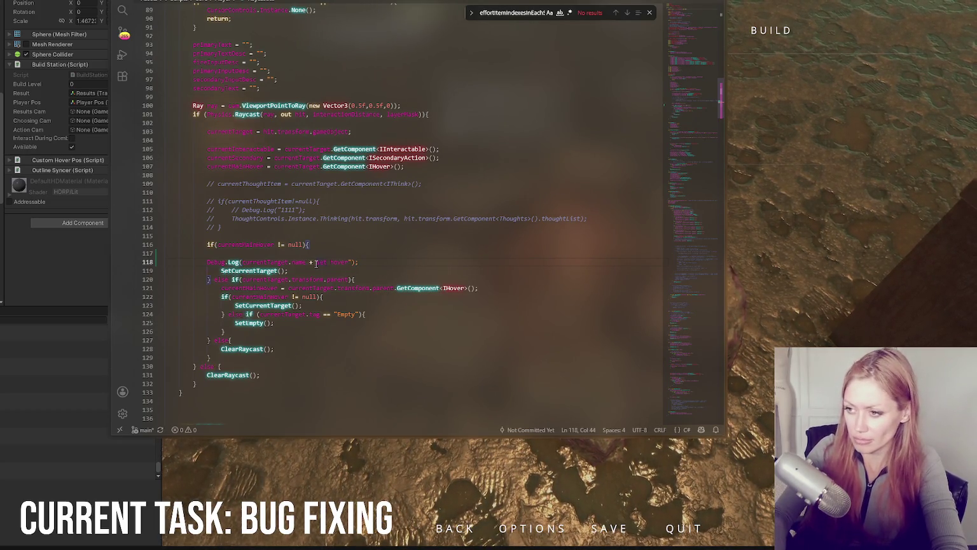
pyautogui.click(64, 290)
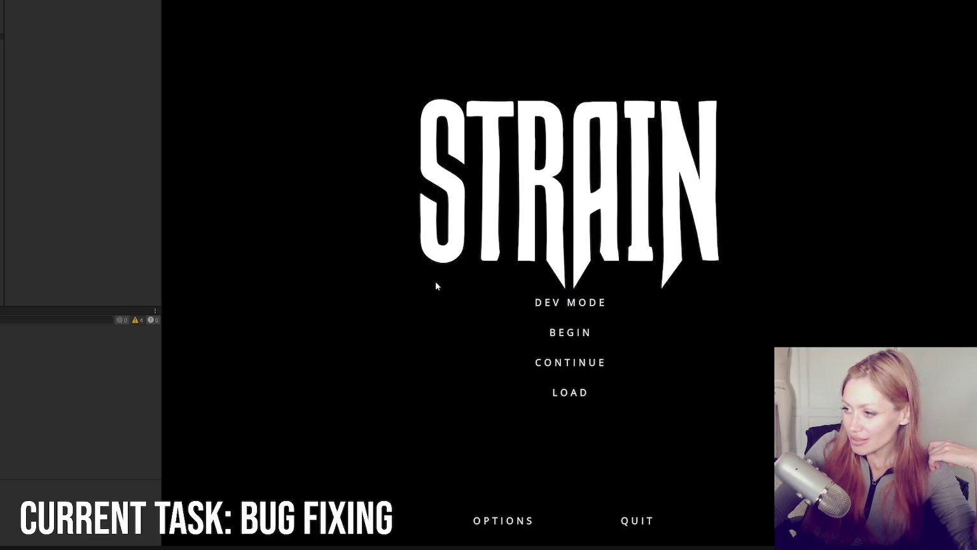
# Start in DEV MODE and build a Firepit from the BUILD menu onto the ground
pyautogui.click(551, 302)
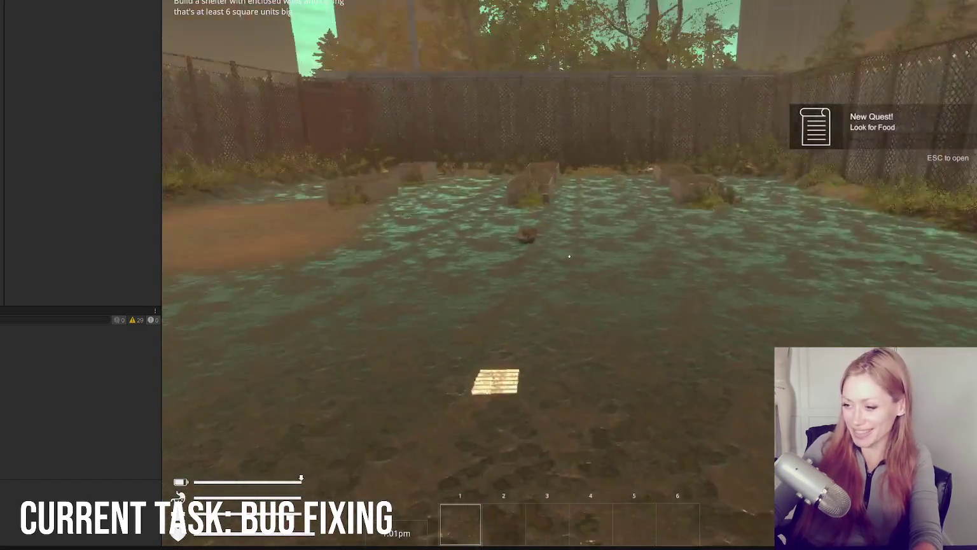
pyautogui.press('Escape')
pyautogui.click(757, 40)
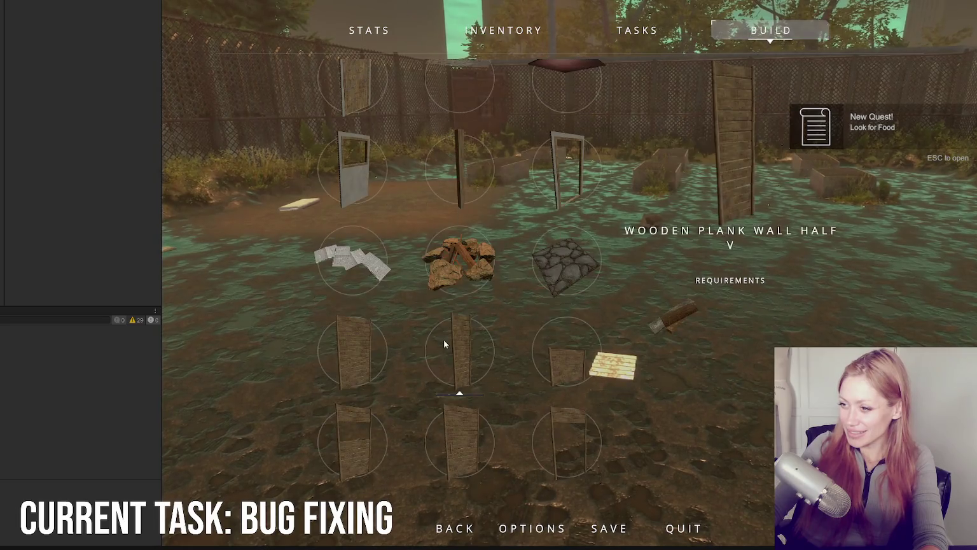
pyautogui.click(445, 340)
pyautogui.click(570, 256)
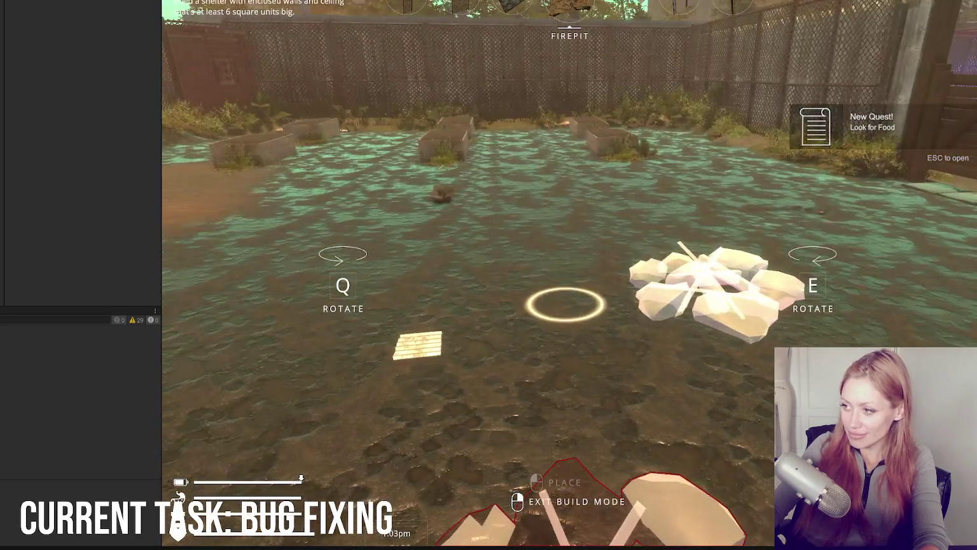
# In Scene view, drag a firepit prefab into the scene and open the Console
pyautogui.hotkey('ctrl', '1')
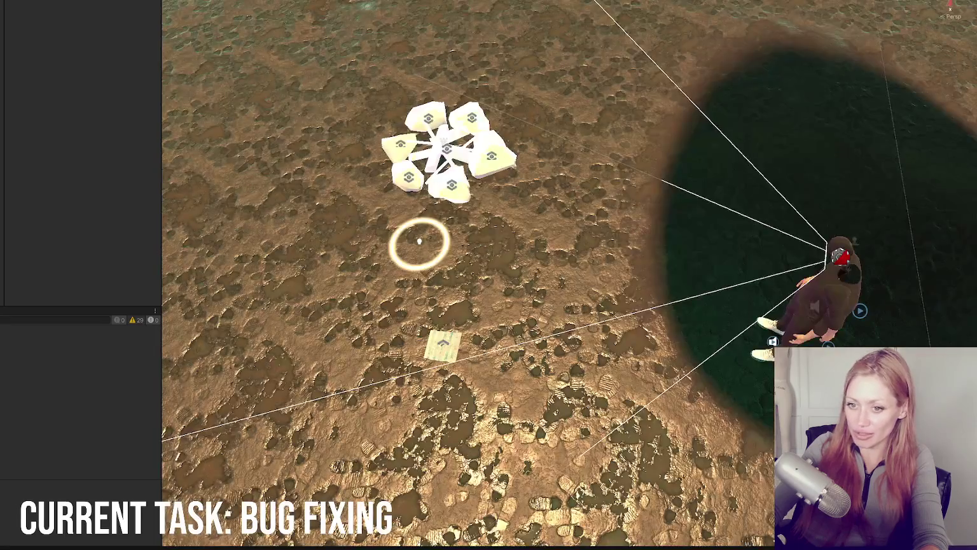
pyautogui.scroll(5, 77, 442)
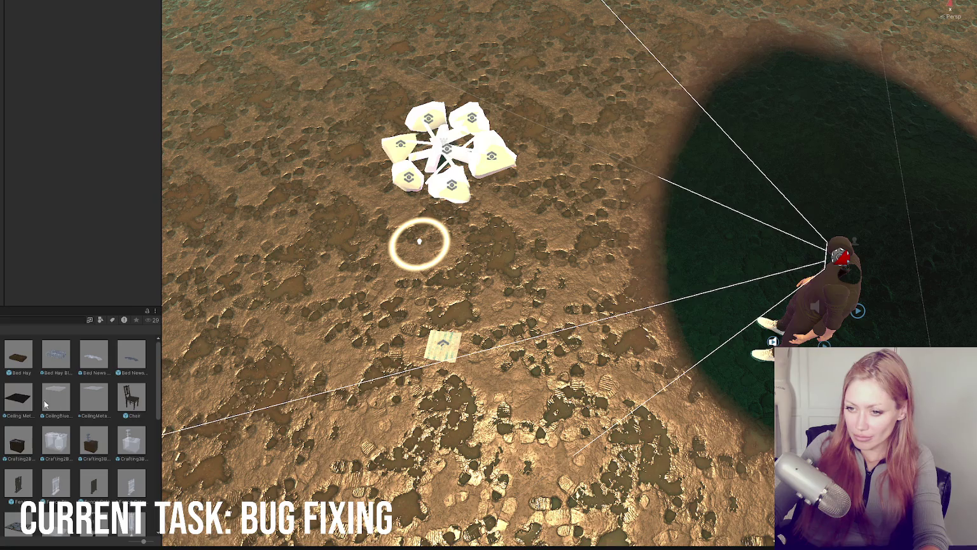
pyautogui.scroll(-3, 73, 418)
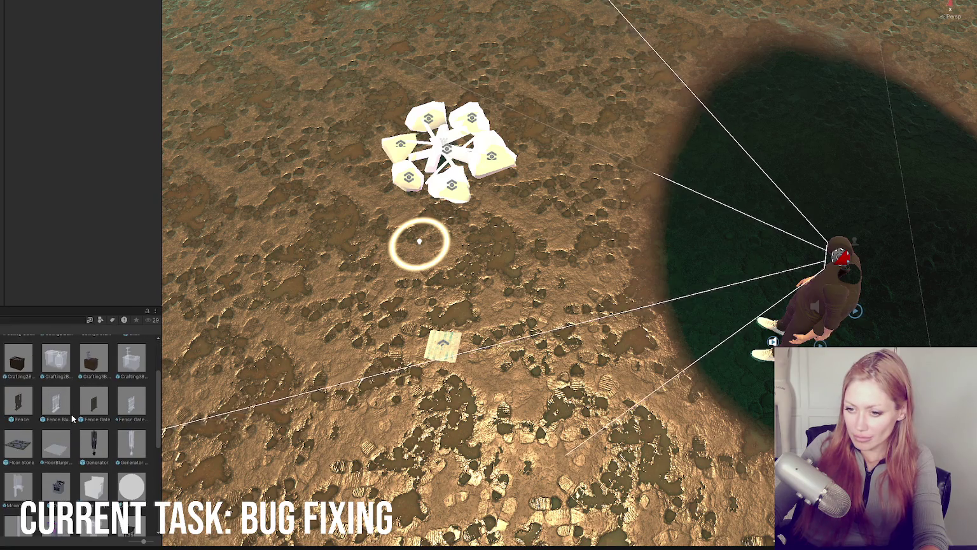
pyautogui.moveTo(72, 418)
pyautogui.mouseDown()
pyautogui.moveTo(469, 87)
pyautogui.moveTo(568, 51)
pyautogui.mouseUp()
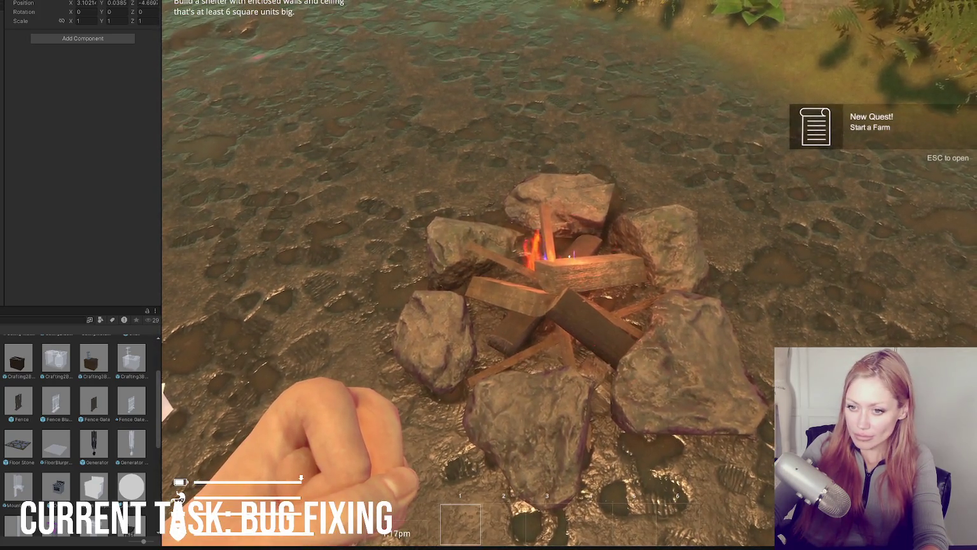
pyautogui.hotkey('ctrl', 'shift', 'c')
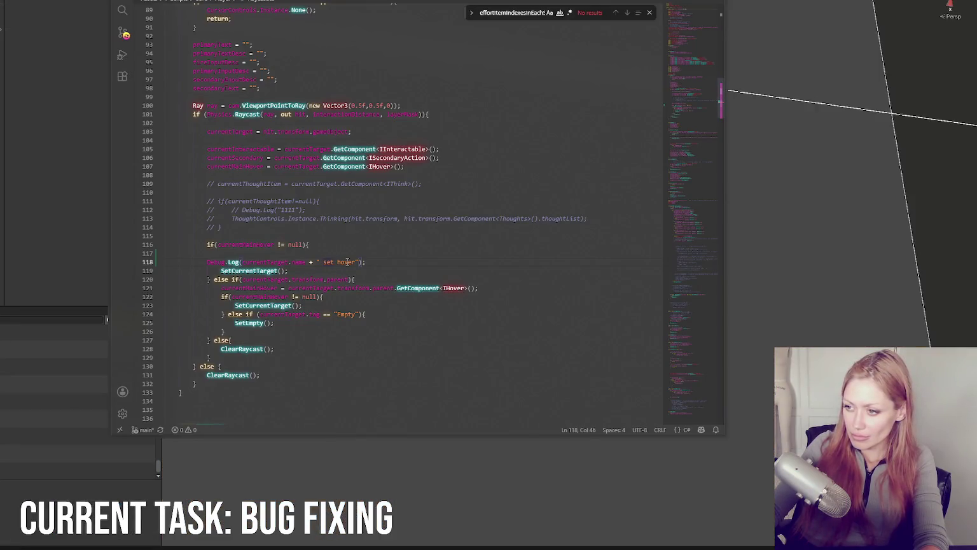
# Find the SetCurrentTarget definition (match 3 of 3, line 145), then enlarge Unity's Project panel
pyautogui.doubleClick(253, 270)
pyautogui.hotkey('ctrl', 'f')
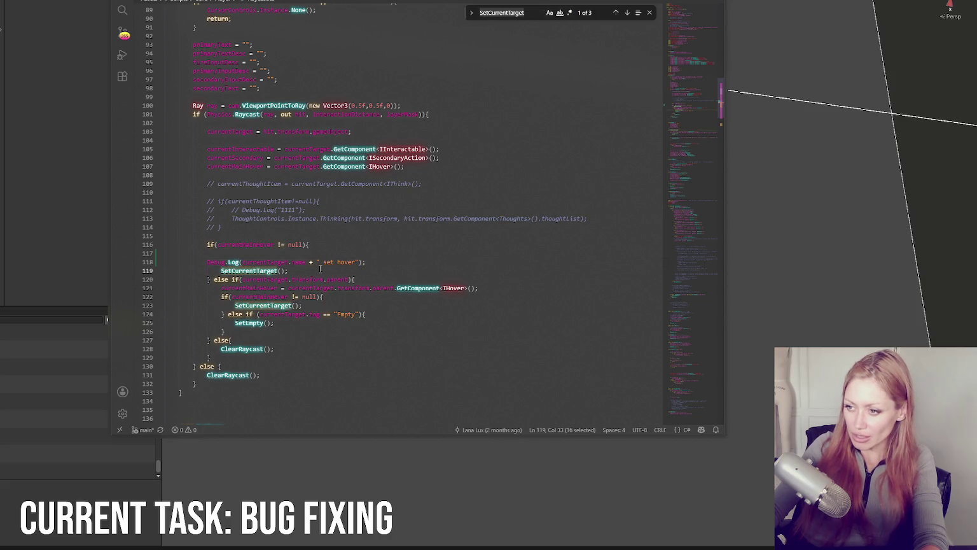
pyautogui.click(627, 12)
pyautogui.click(626, 13)
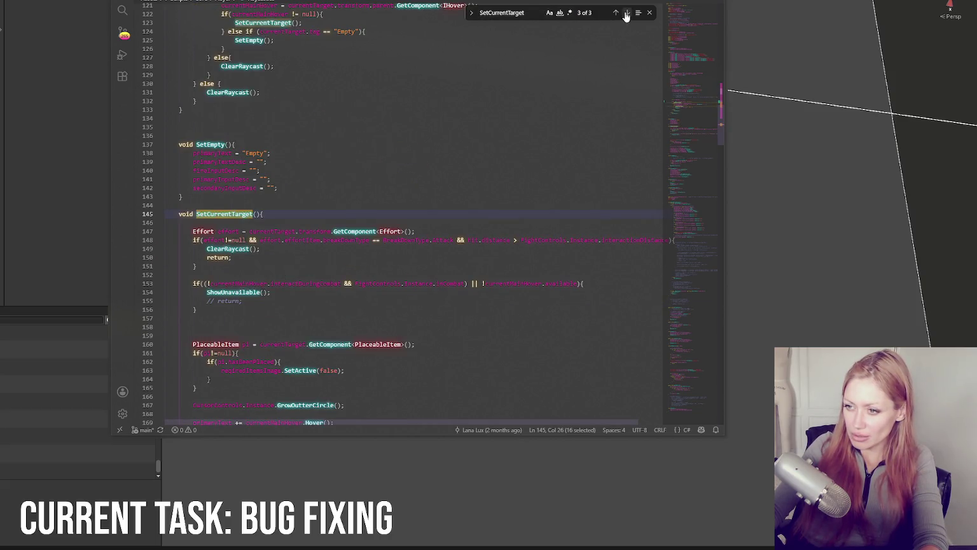
pyautogui.click(477, 210)
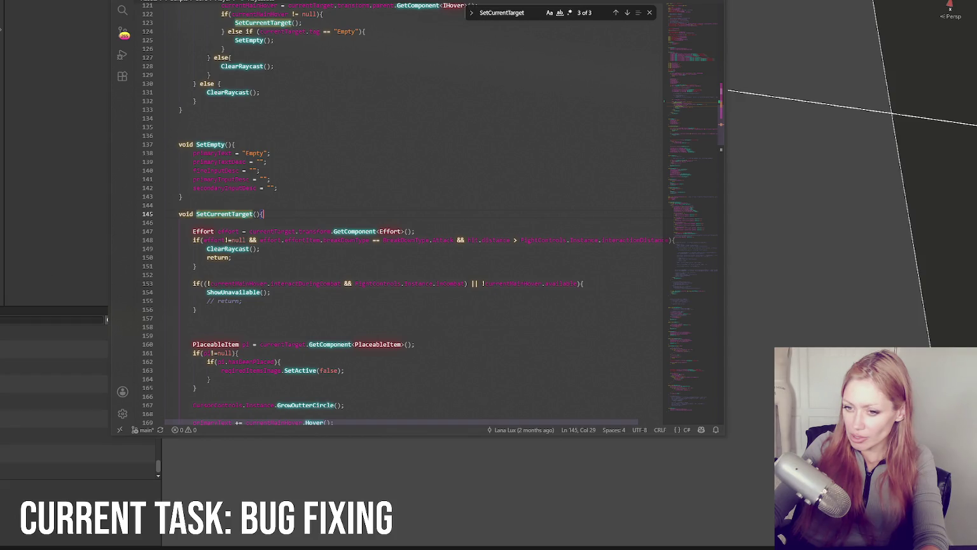
pyautogui.click(29, 315)
pyautogui.moveTo(28, 315); pyautogui.dragTo(29, 105)
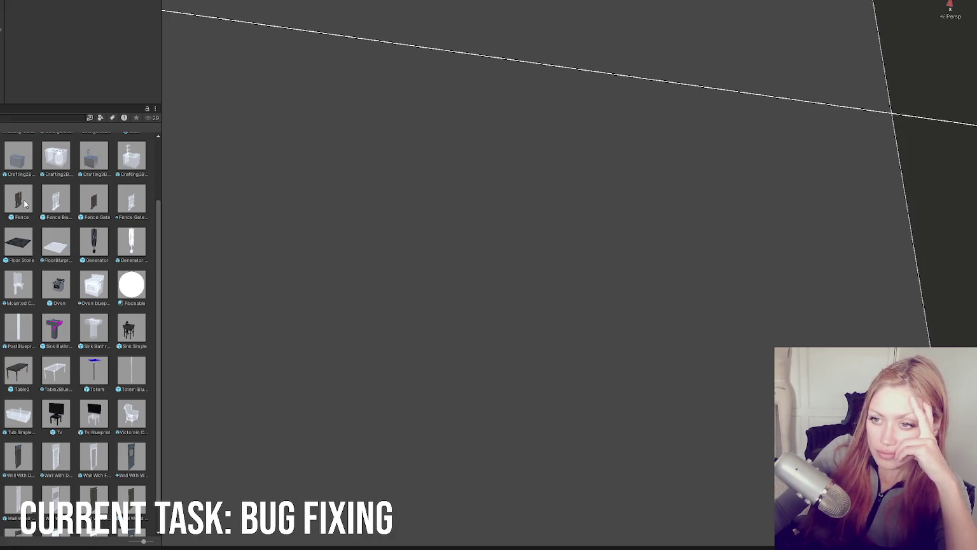
# Open the crafting bench prefab in isolation and inspect its Custom Hover Pos and Build Station settings
pyautogui.scroll(3, 27, 222)
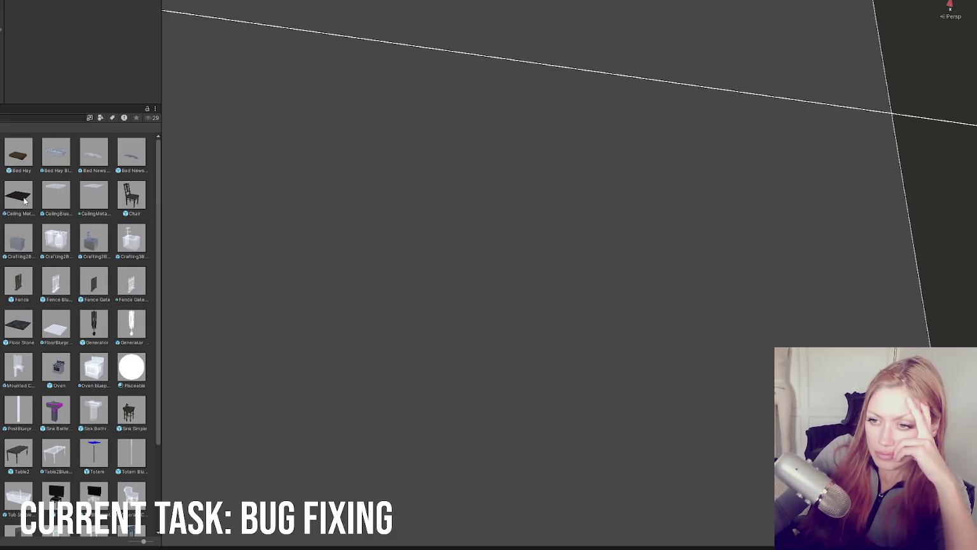
pyautogui.doubleClick(26, 201)
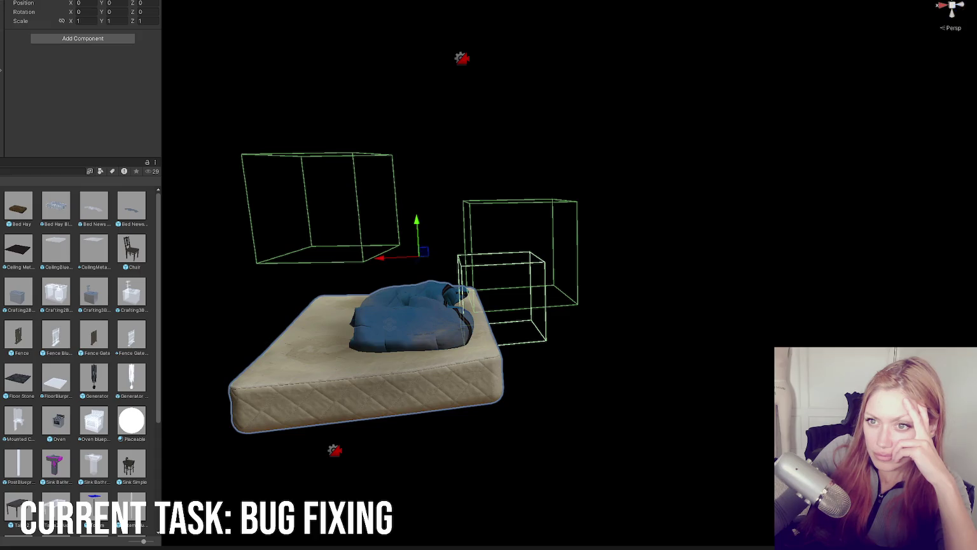
pyautogui.click(56, 105)
pyautogui.click(56, 104)
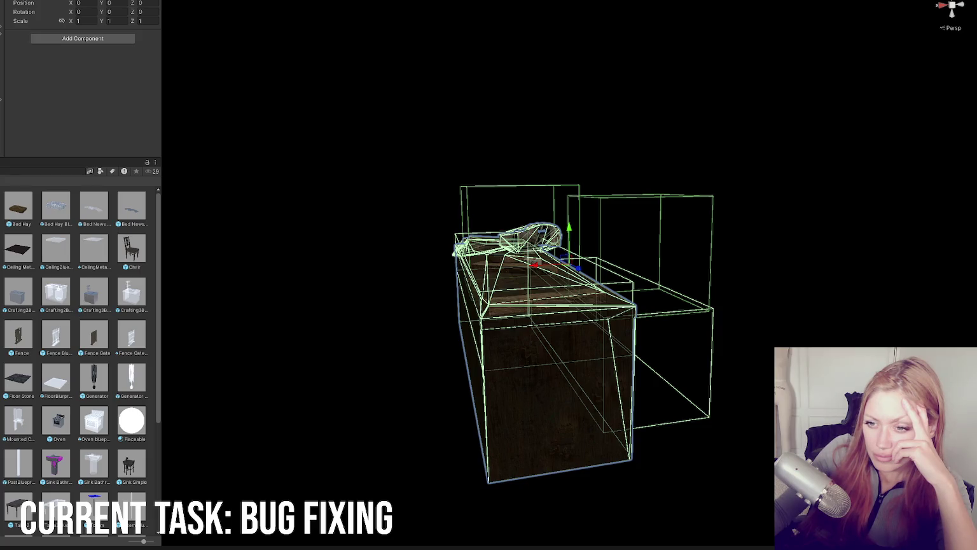
pyautogui.click(96, 65)
pyautogui.click(95, 64)
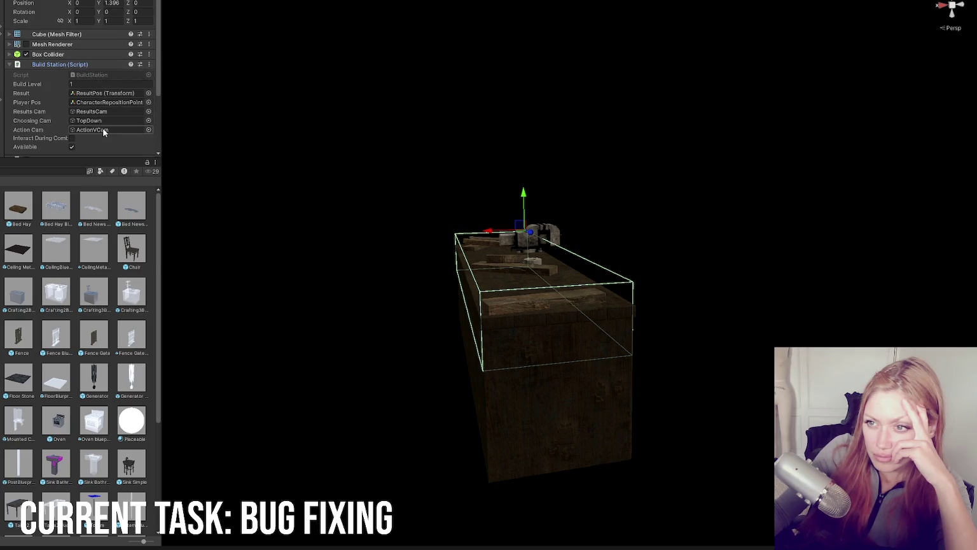
pyautogui.click(78, 64)
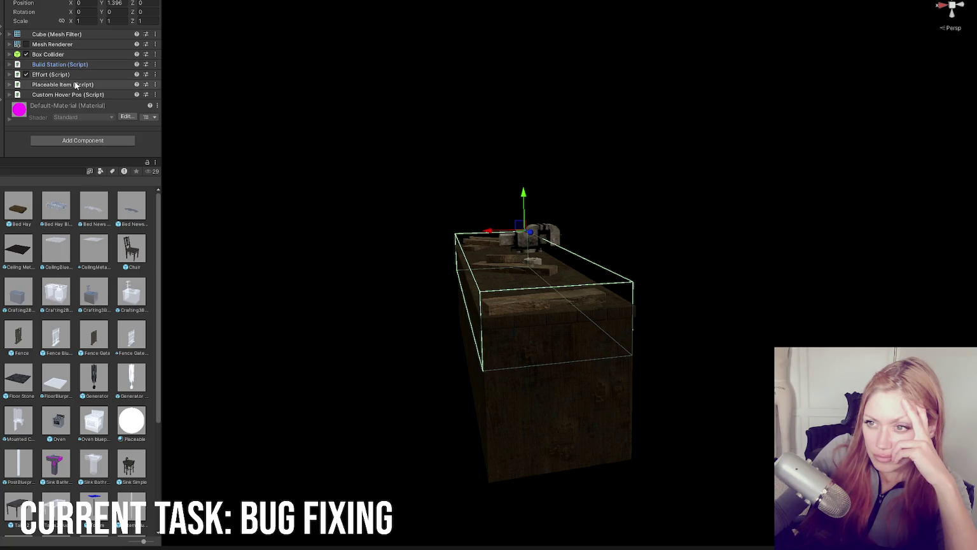
# Expand the bench's Effort settings and scroll through its components
pyautogui.click(77, 74)
pyautogui.scroll(-2, 77, 75)
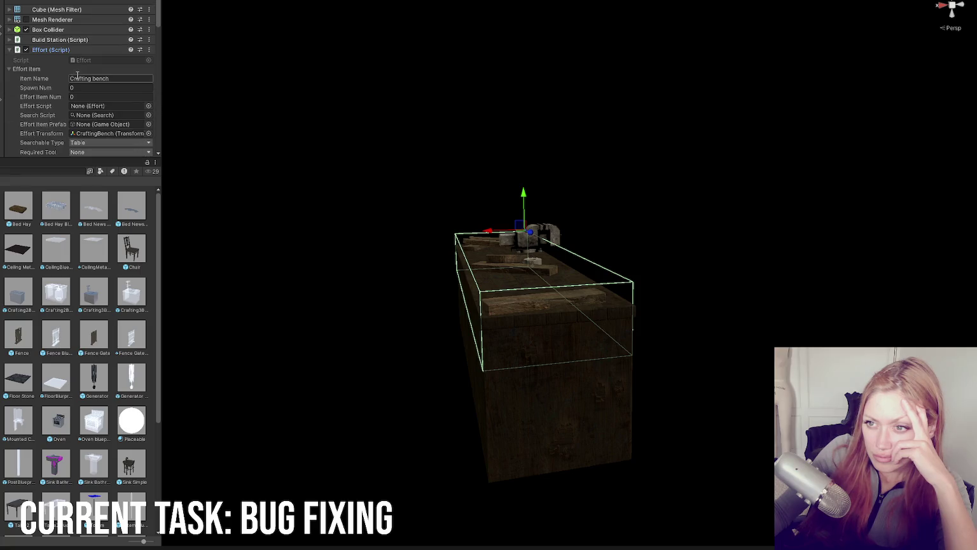
pyautogui.scroll(-10, 77, 76)
pyautogui.scroll(-7, 94, 112)
pyautogui.scroll(-8, 94, 110)
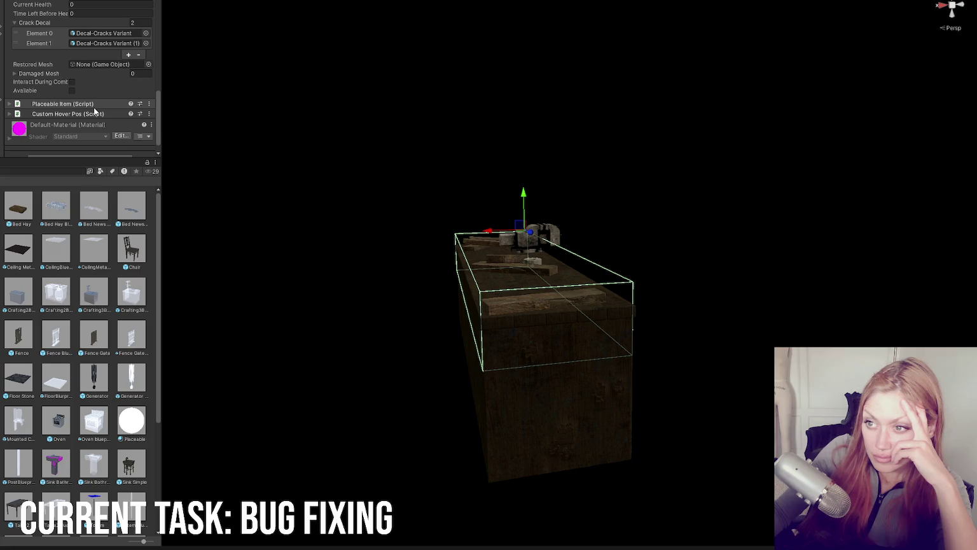
pyautogui.scroll(18, 93, 107)
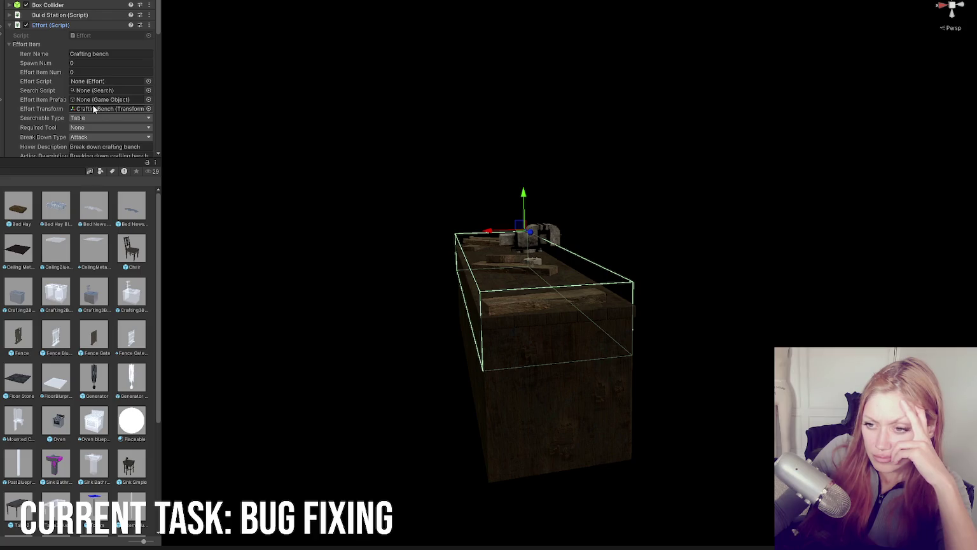
pyautogui.scroll(-15, 93, 109)
pyautogui.scroll(-5, 94, 112)
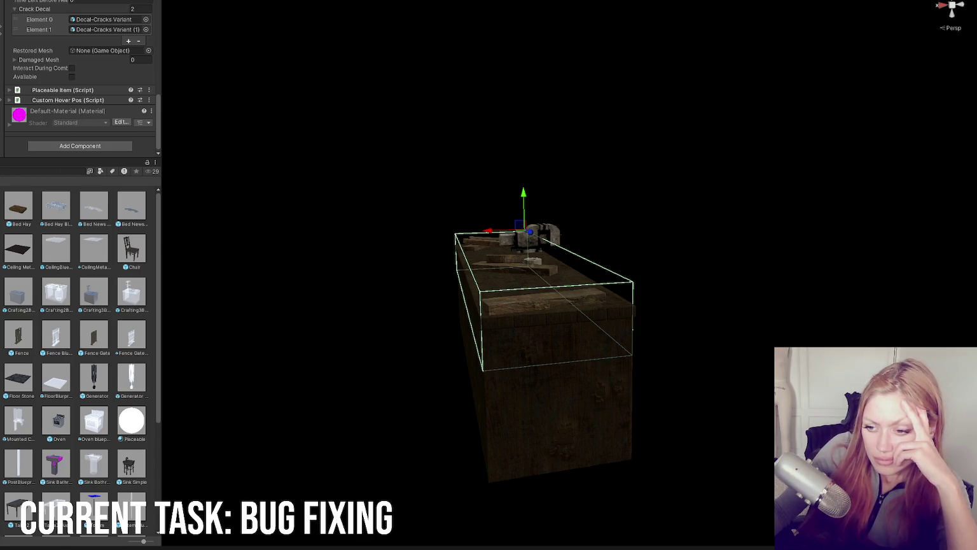
pyautogui.scroll(-3, 80, 356)
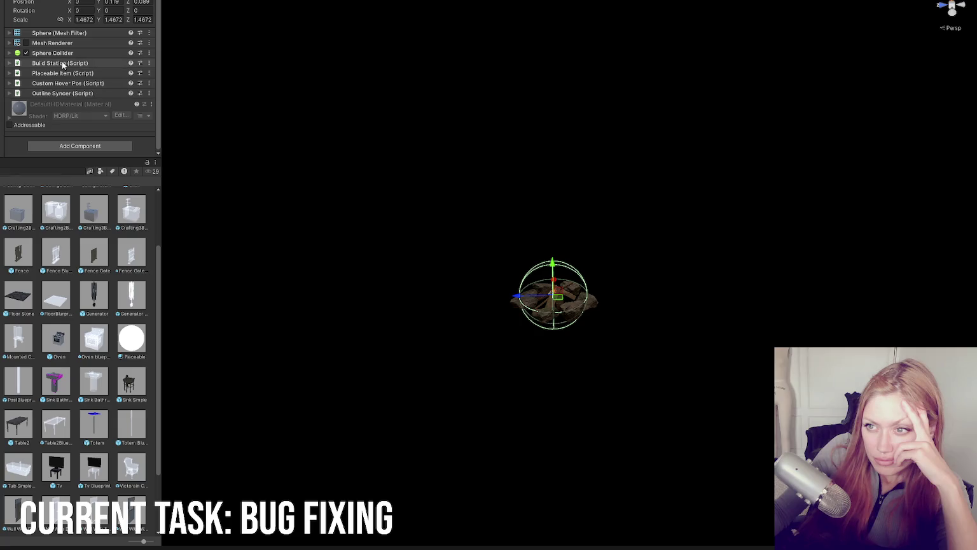
# Inspect the firepit's Build Station settings and move Placeable Item below Outline Syncer
pyautogui.click(62, 63)
pyautogui.scroll(-3, 61, 64)
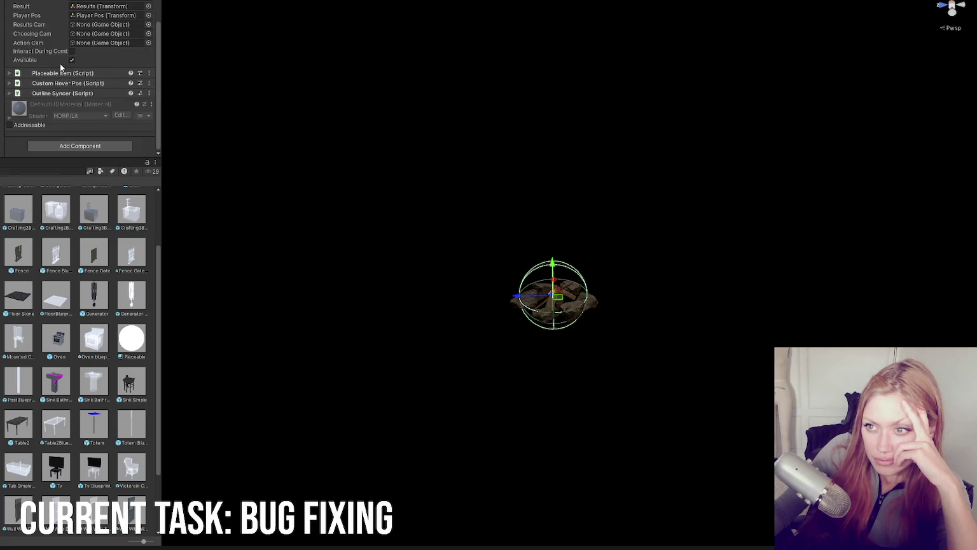
pyautogui.scroll(3, 60, 67)
pyautogui.click(60, 63)
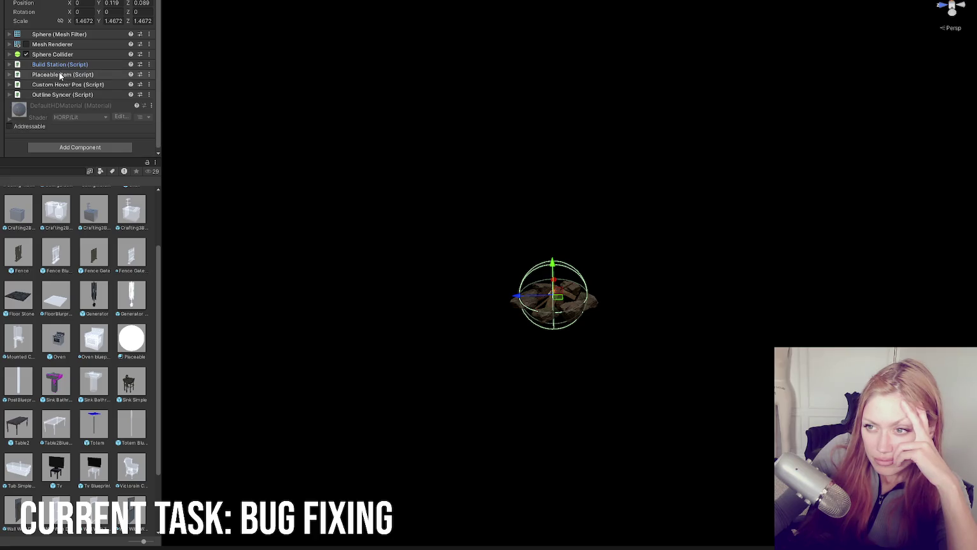
pyautogui.moveTo(60, 75); pyautogui.dragTo(66, 97)
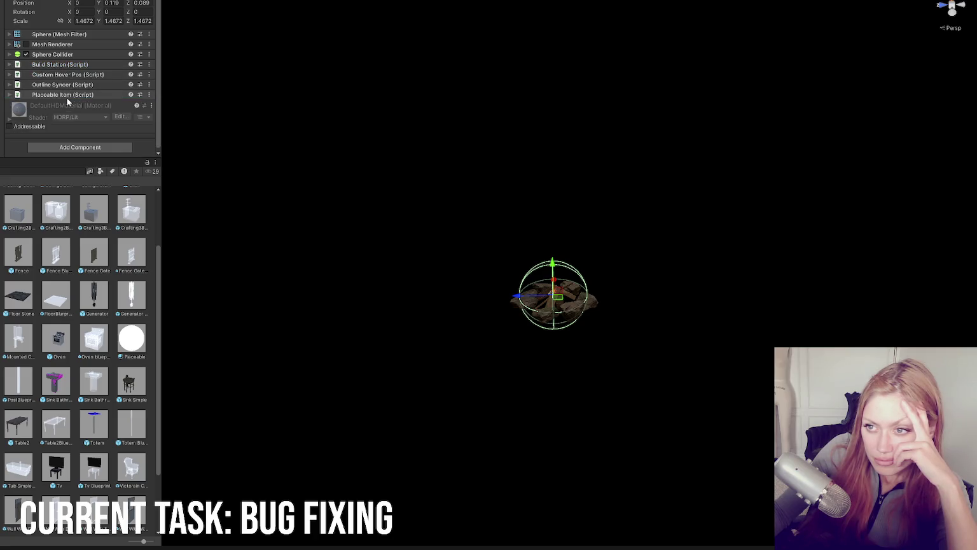
# Toggle the Build Station and Placeable Item settings, then expand Outline Syncer
pyautogui.click(56, 65)
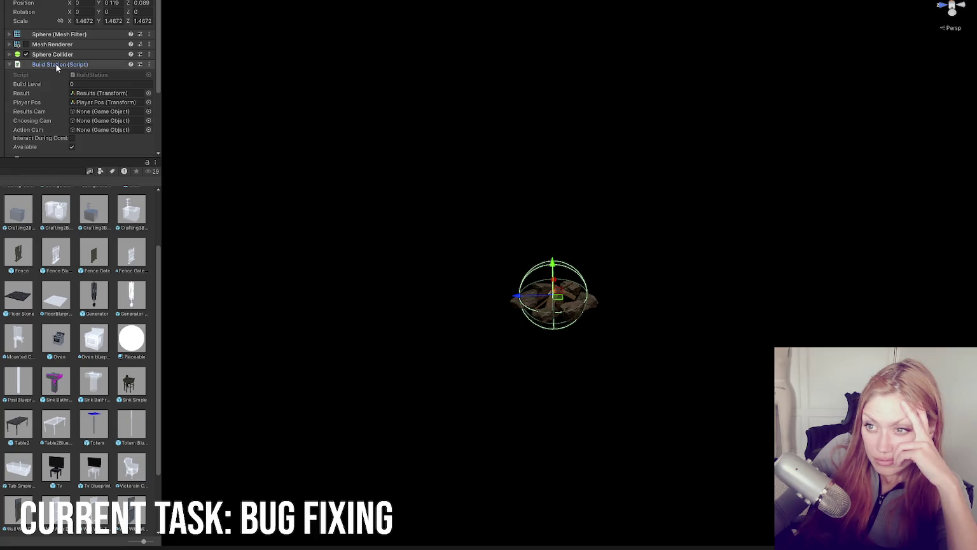
pyautogui.click(56, 65)
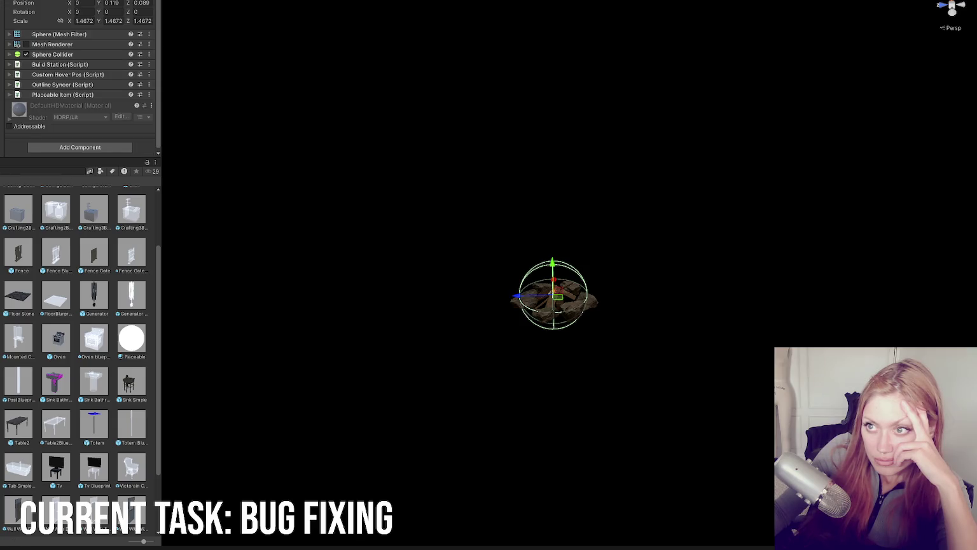
pyautogui.click(75, 65)
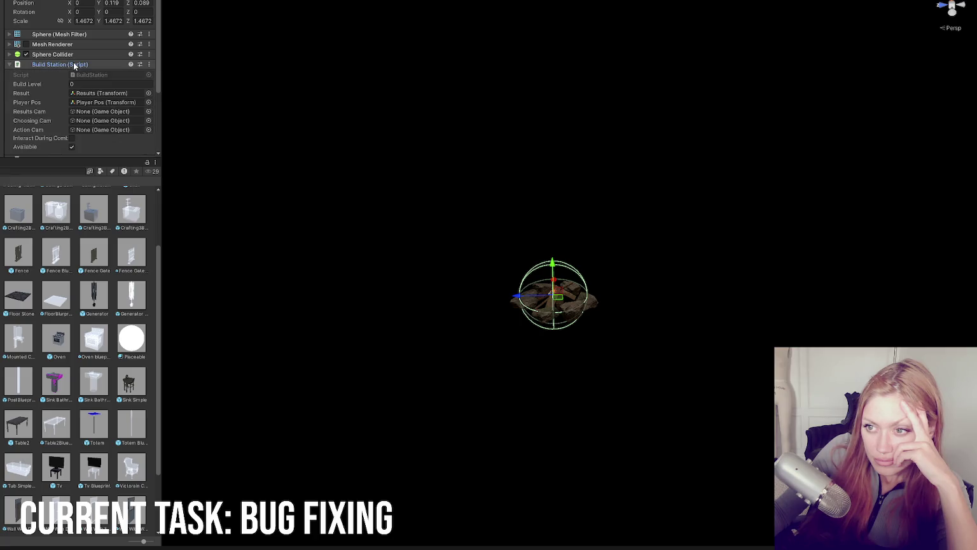
pyautogui.click(73, 65)
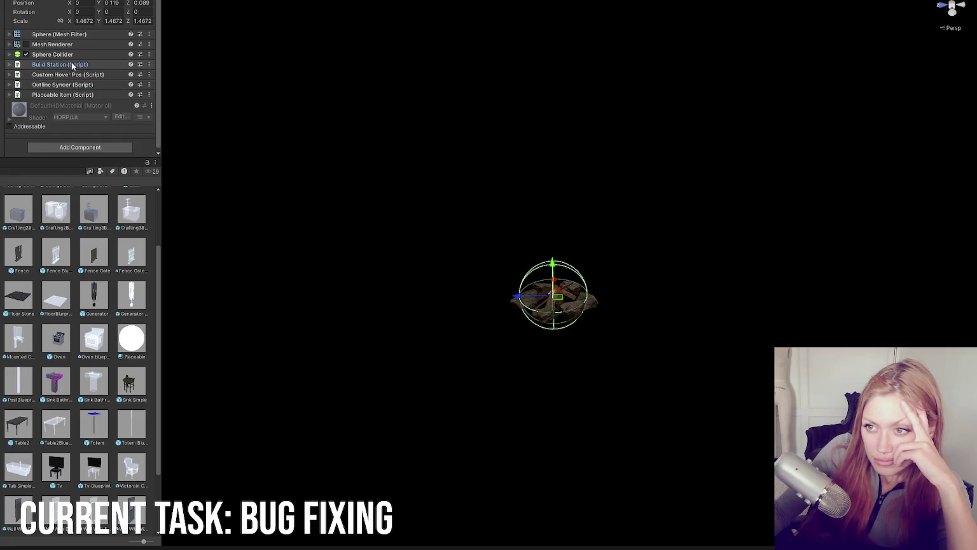
pyautogui.click(75, 94)
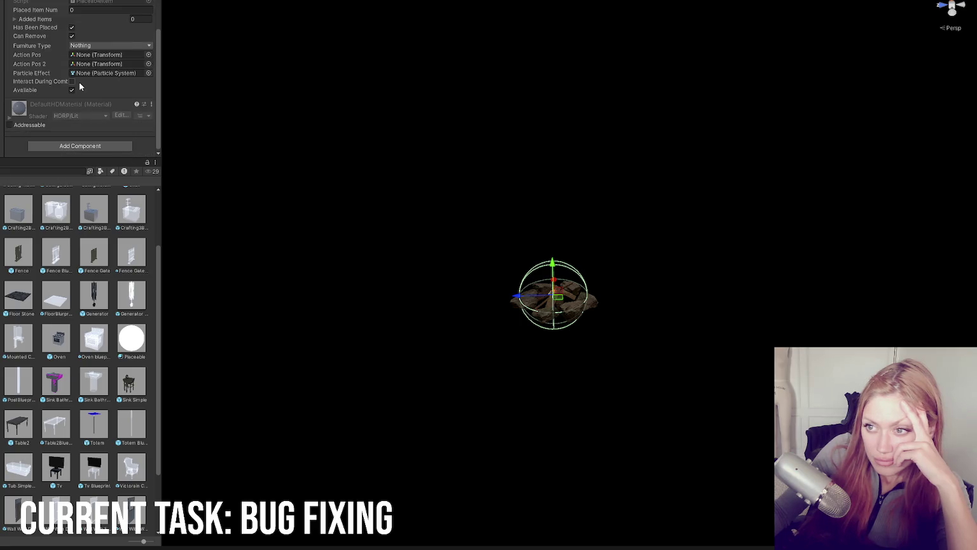
pyautogui.click(75, 94)
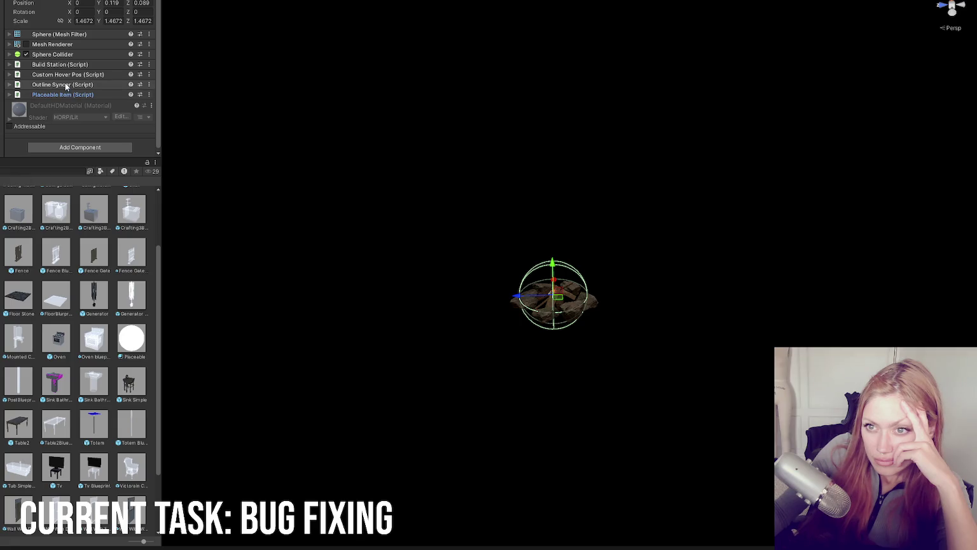
pyautogui.click(66, 84)
pyautogui.click(68, 84)
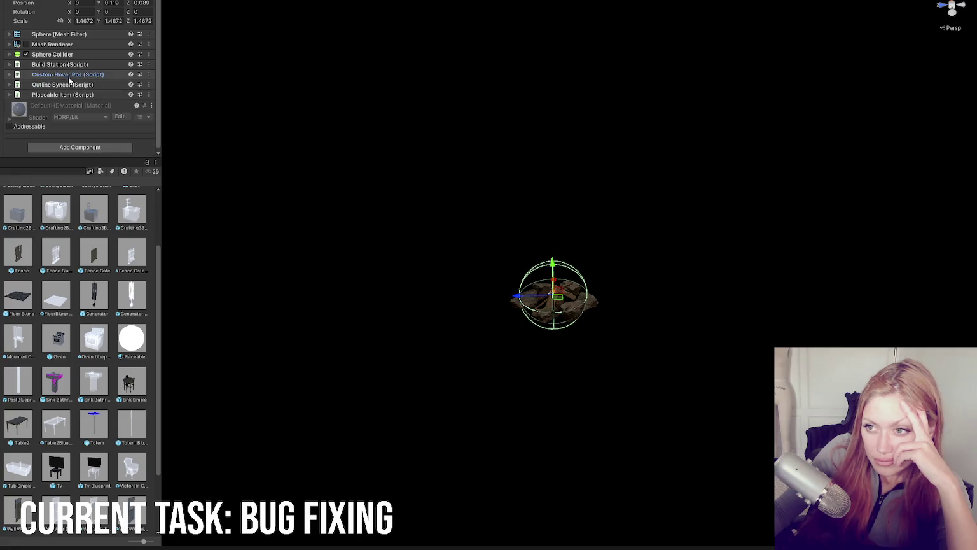
pyautogui.click(67, 85)
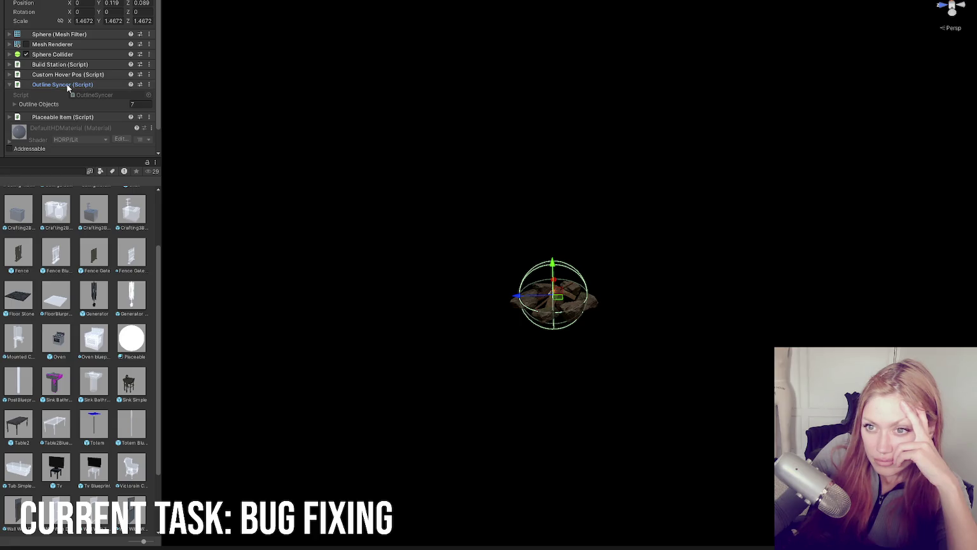
# Leave the firepit prefab via the save prompt and open the CraftingBench prefab
pyautogui.click(68, 84)
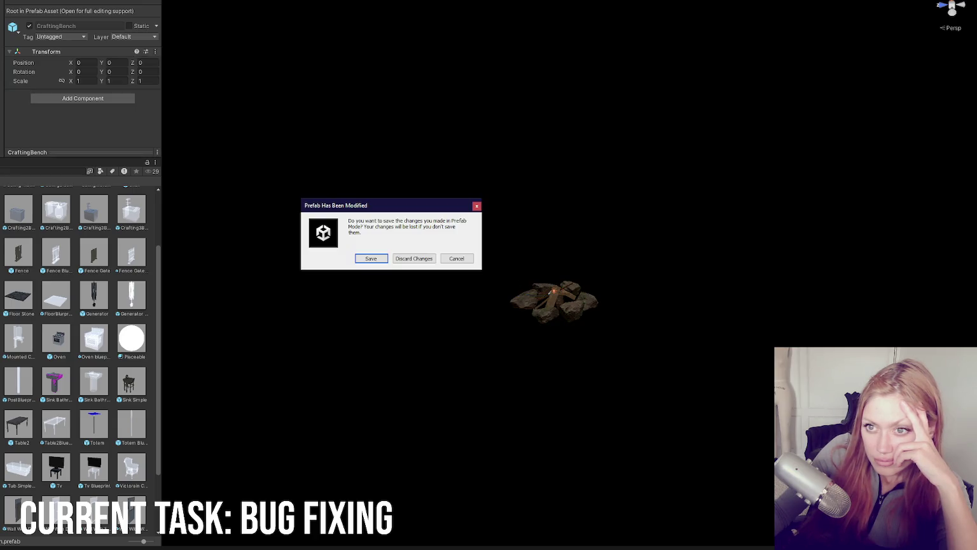
pyautogui.click(462, 258)
pyautogui.click(432, 259)
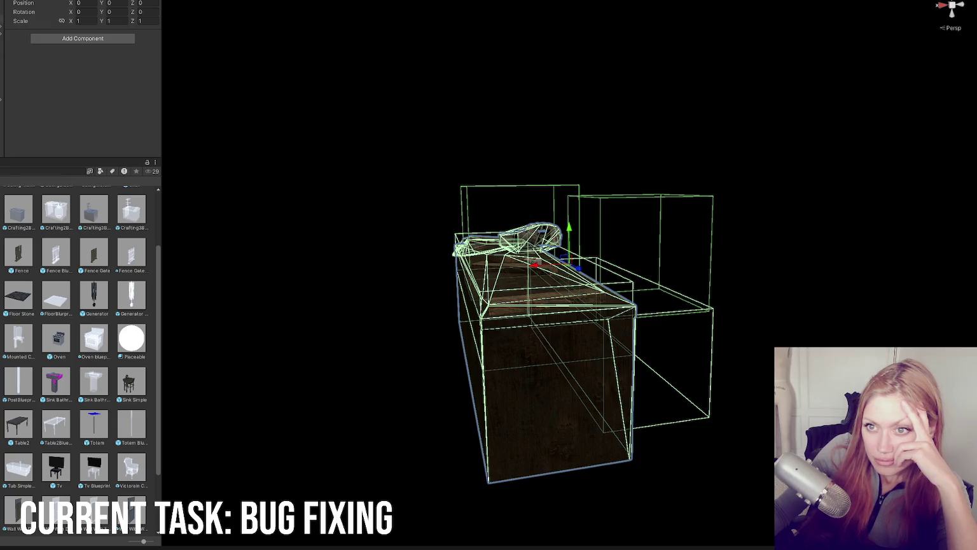
# Select the bench's cube and review its Placeable Item, Custom Hover Pos and Effort settings
pyautogui.click(544, 318)
pyautogui.scroll(-1, 77, 46)
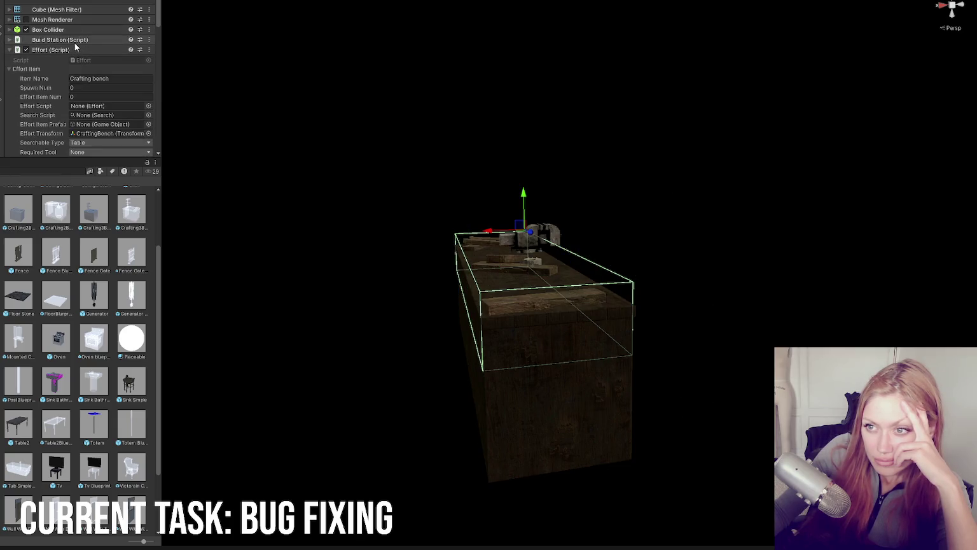
pyautogui.scroll(-1, 73, 42)
pyautogui.scroll(-3, 73, 48)
pyautogui.scroll(-2, 73, 51)
pyautogui.scroll(-5, 72, 51)
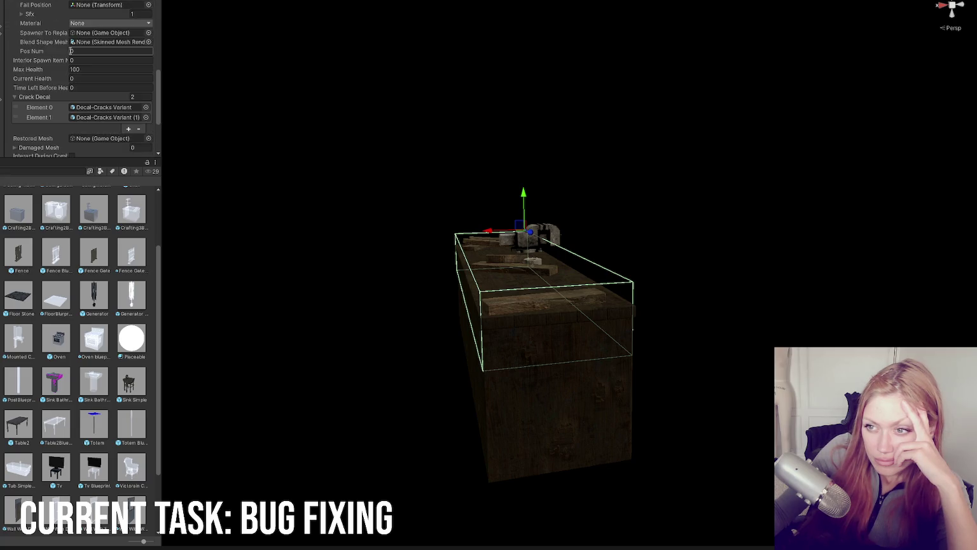
pyautogui.scroll(-3, 71, 53)
pyautogui.click(73, 89)
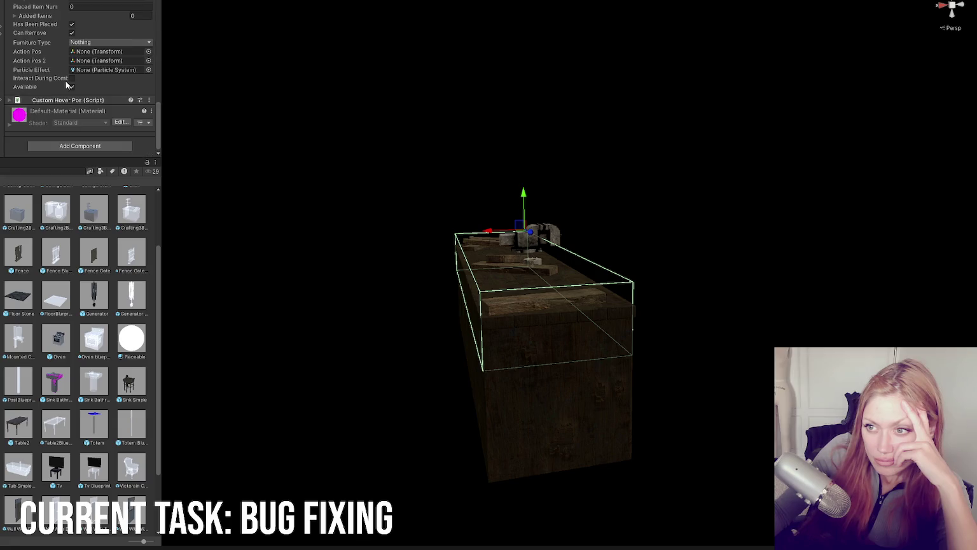
pyautogui.click(77, 97)
pyautogui.scroll(-1, 77, 96)
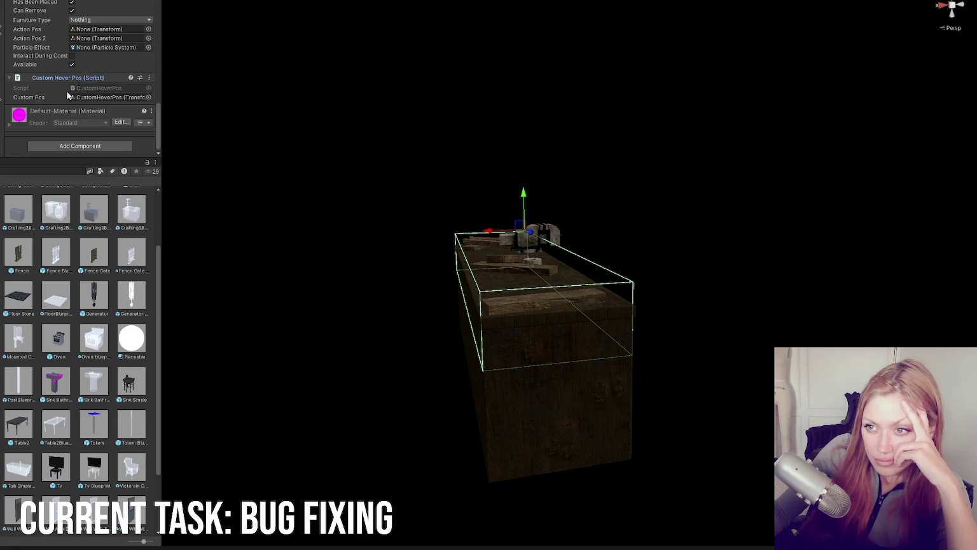
pyautogui.scroll(10, 68, 95)
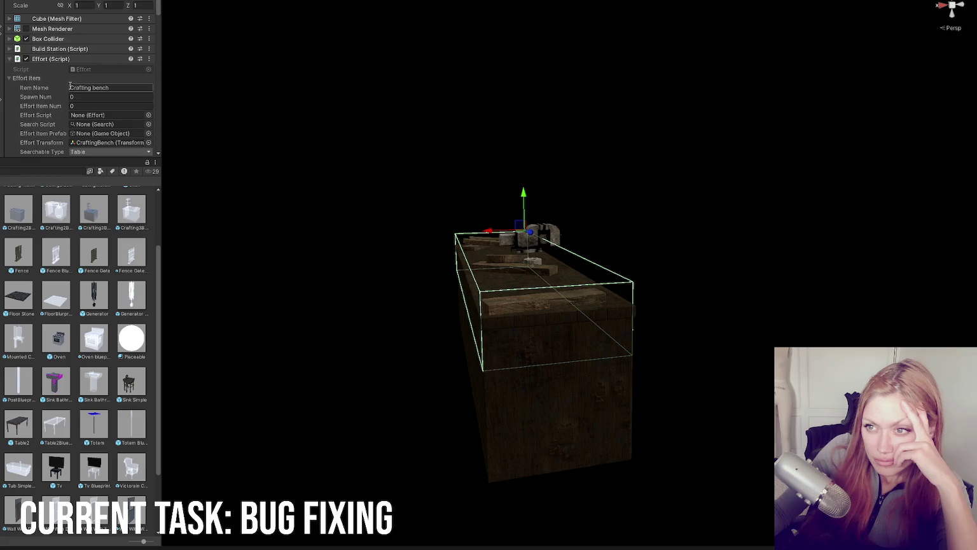
pyautogui.click(68, 59)
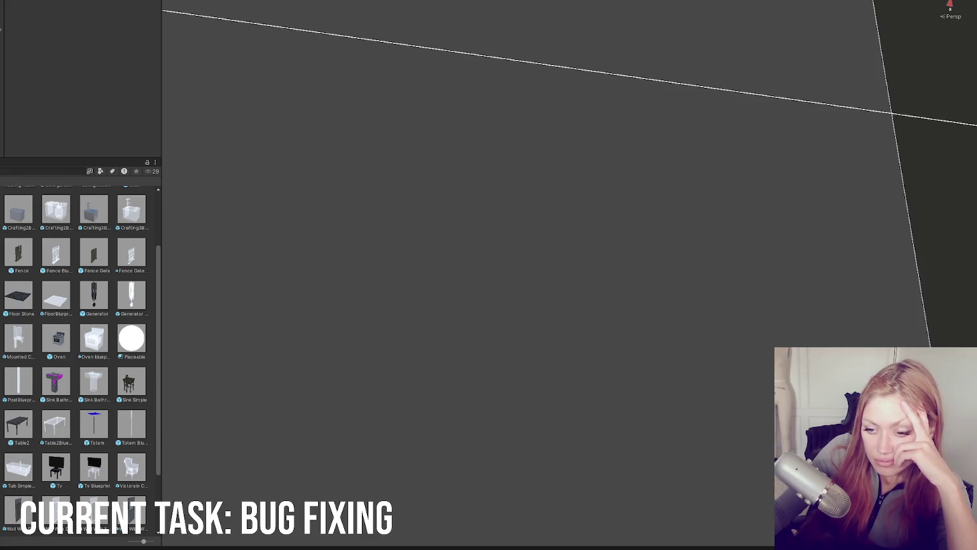
# Add Debug.Log("1") after ClearRaycast() on line 149 and copy that line
pyautogui.hotkey('alt', 'Tab')
pyautogui.doubleClick(233, 249)
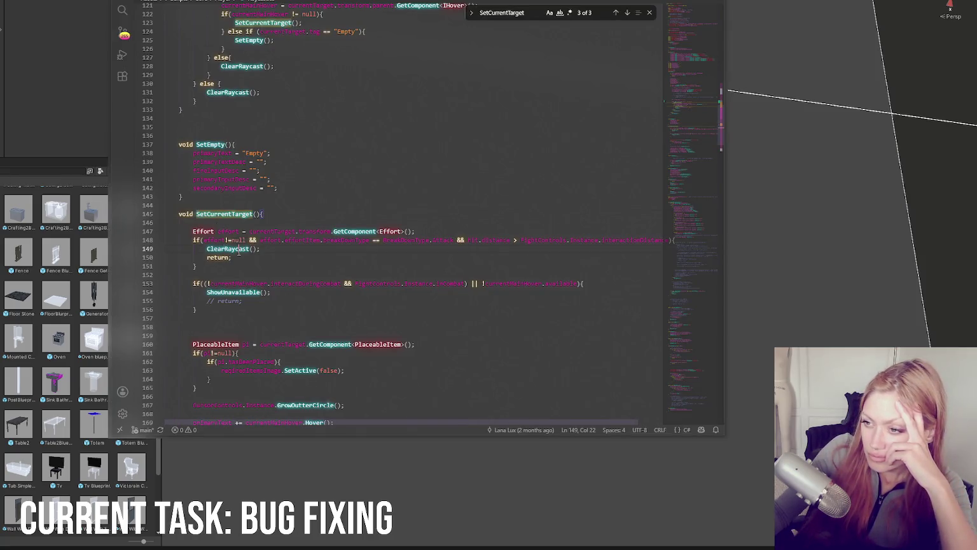
pyautogui.click(297, 248)
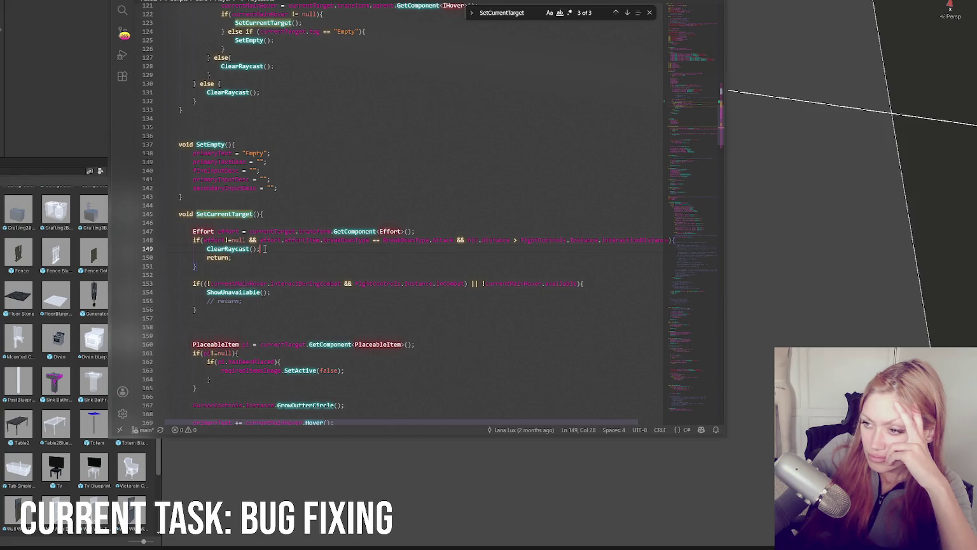
pyautogui.press('Return')
pyautogui.write('Se')
pyautogui.write('bug.Log("1");')
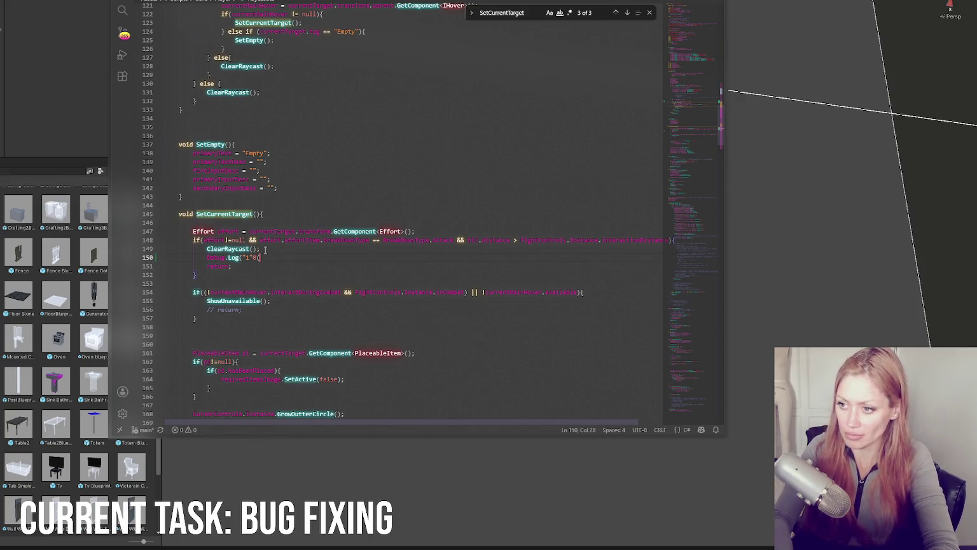
pyautogui.moveTo(266, 249); pyautogui.dragTo(272, 257)
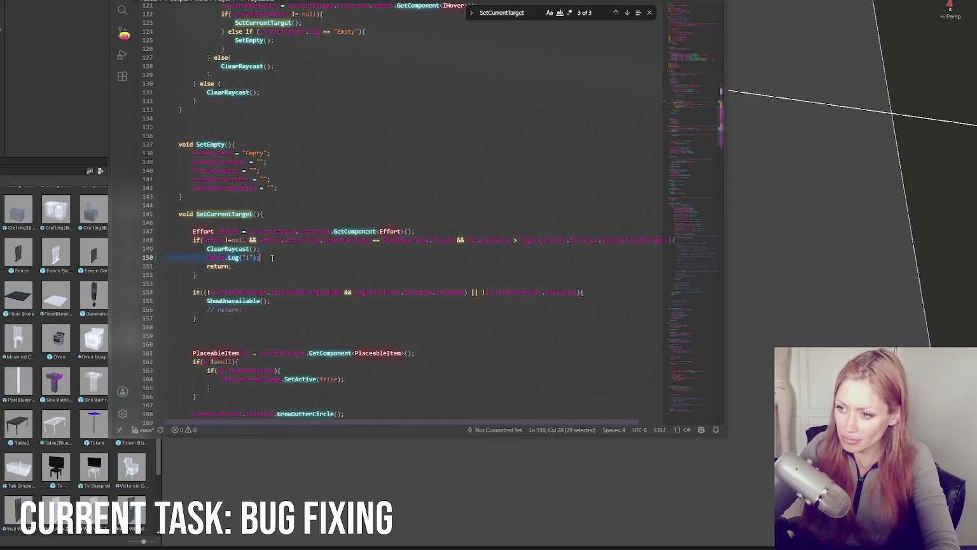
pyautogui.hotkey('ctrl', 'c')
# Paste checkpoint Debug.Log("2") above ShowUnavailable()
pyautogui.click(602, 292)
pyautogui.hotkey('ctrl', 'v')
pyautogui.doubleClick(247, 300)
pyautogui.write('2')
pyautogui.scroll(-5, 344, 248)
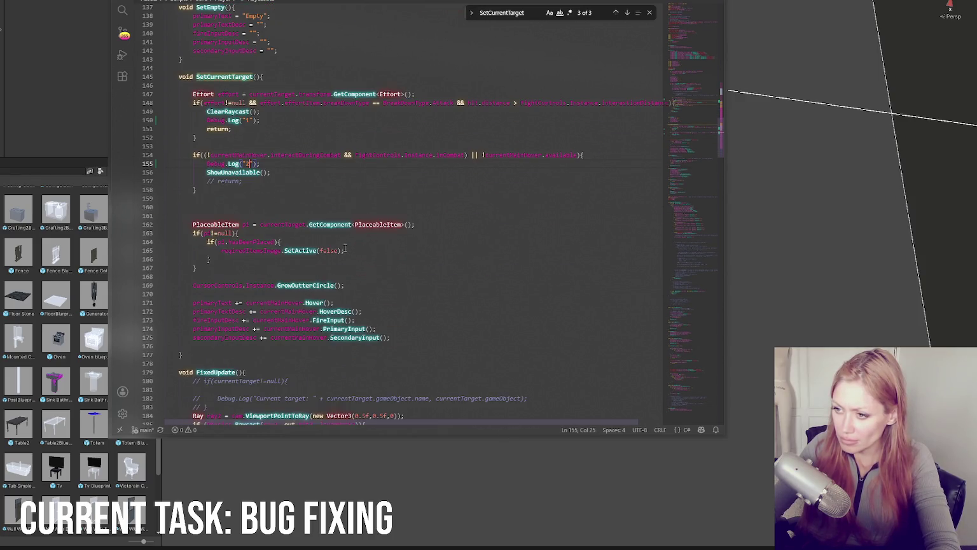
# Paste checkpoint Debug.Log("3") below the closing brace on line 167
pyautogui.click(382, 267)
pyautogui.hotkey('ctrl', 'v')
pyautogui.press('Left')
pyautogui.press('Left')
pyautogui.press('Left')
pyautogui.press('BackSpace')
pyautogui.write('2')
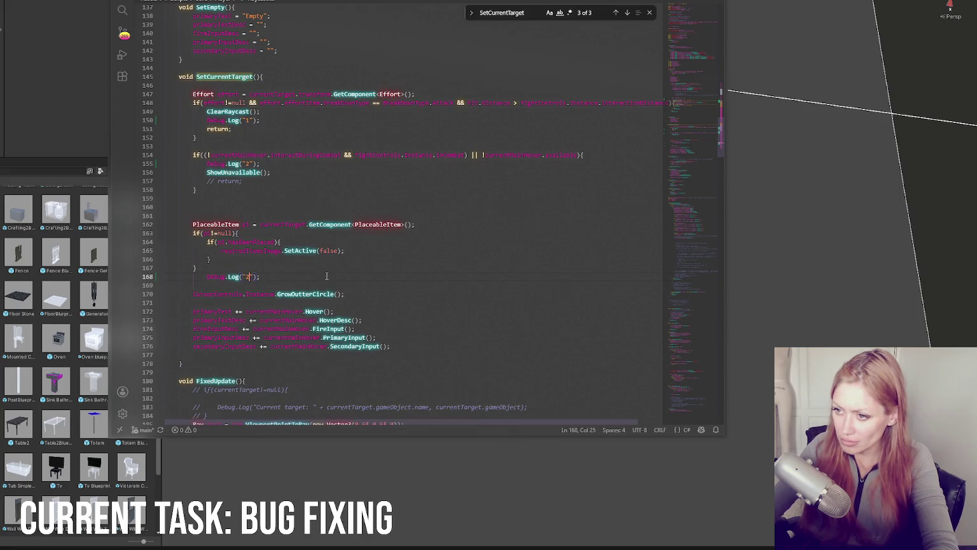
pyautogui.press('BackSpace')
pyautogui.write('3')
pyautogui.press('End')
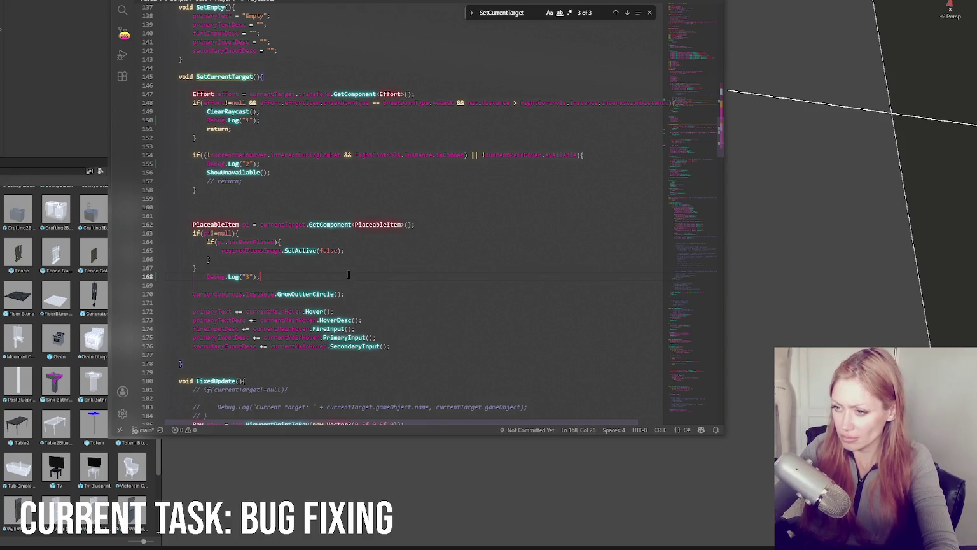
pyautogui.scroll(-3, 348, 274)
# Add checkpoint Debug.Log("4") at the function's end and return to Unity to recompile
pyautogui.click(414, 276)
pyautogui.press('Return')
pyautogui.press('Return')
pyautogui.hotkey('ctrl', 'v')
pyautogui.press('Left')
pyautogui.press('Left')
pyautogui.press('Left')
pyautogui.press('BackSpace')
pyautogui.write('4')
pyautogui.click(95, 151)
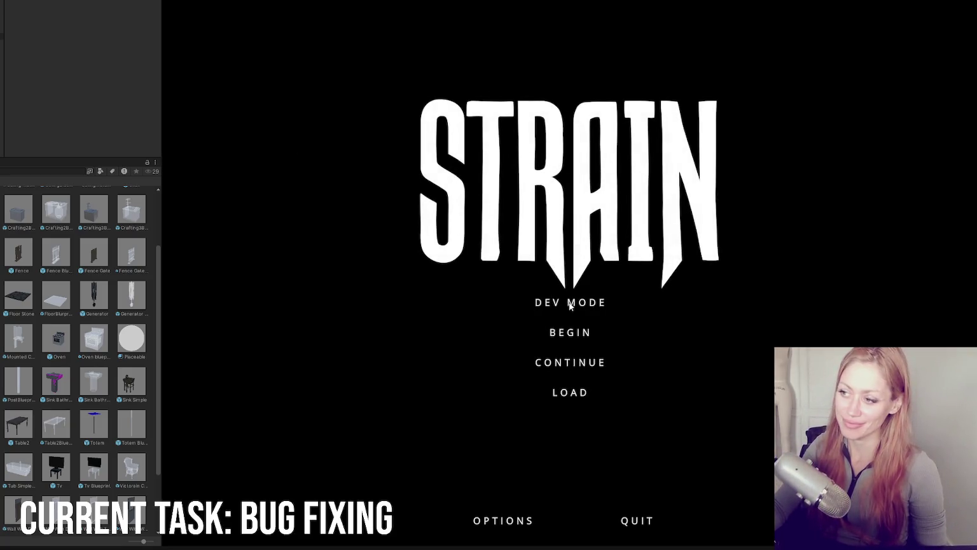
# Start the game in DEV MODE, place a firepit from the pause menu's BUILD list, then pause
pyautogui.click(570, 304)
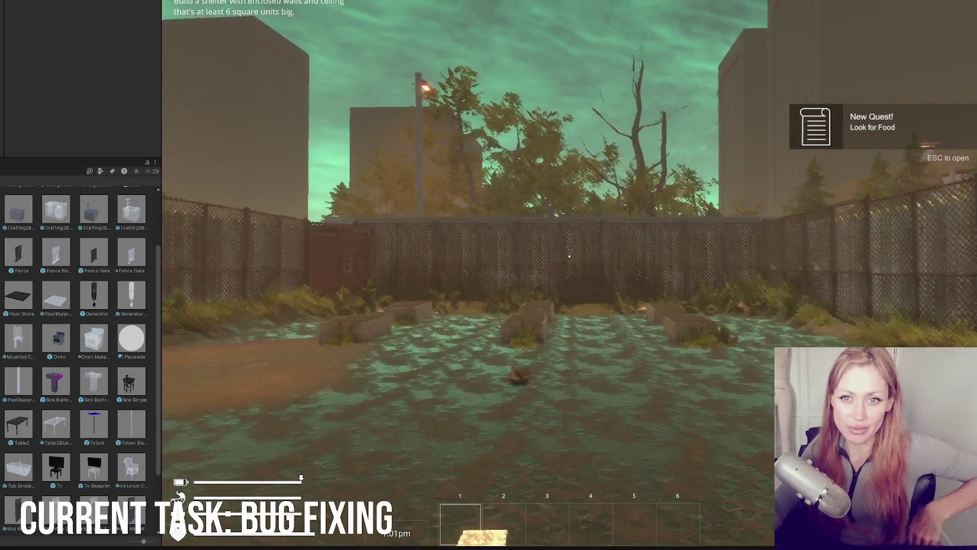
pyautogui.moveTo(569, 256)
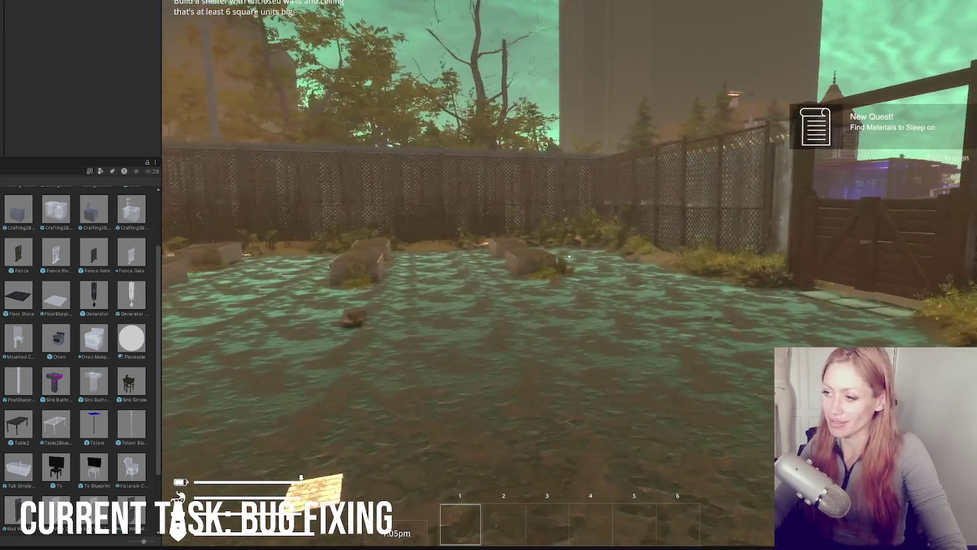
pyautogui.press('Escape')
pyautogui.click(772, 31)
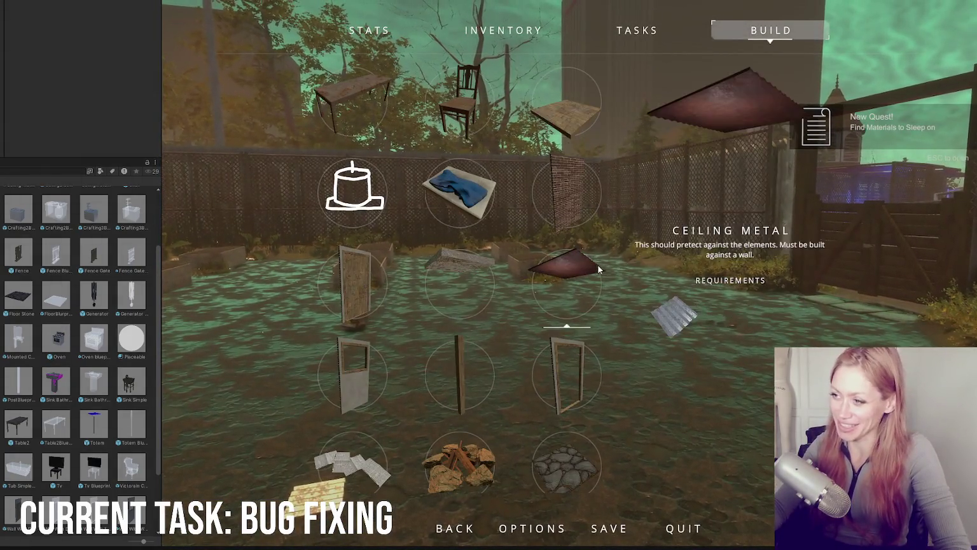
pyautogui.click(472, 355)
pyautogui.press('Escape')
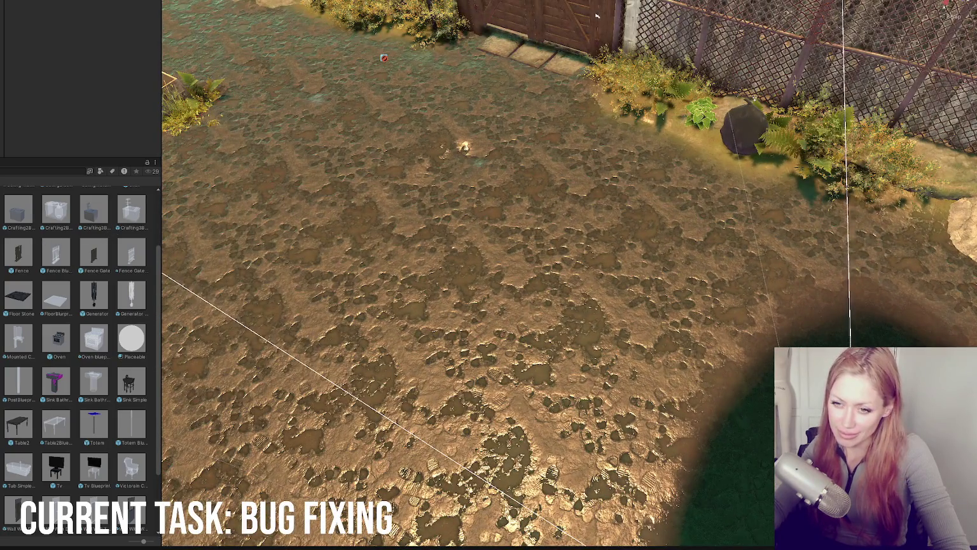
pyautogui.hotkey('ctrl', 'z')
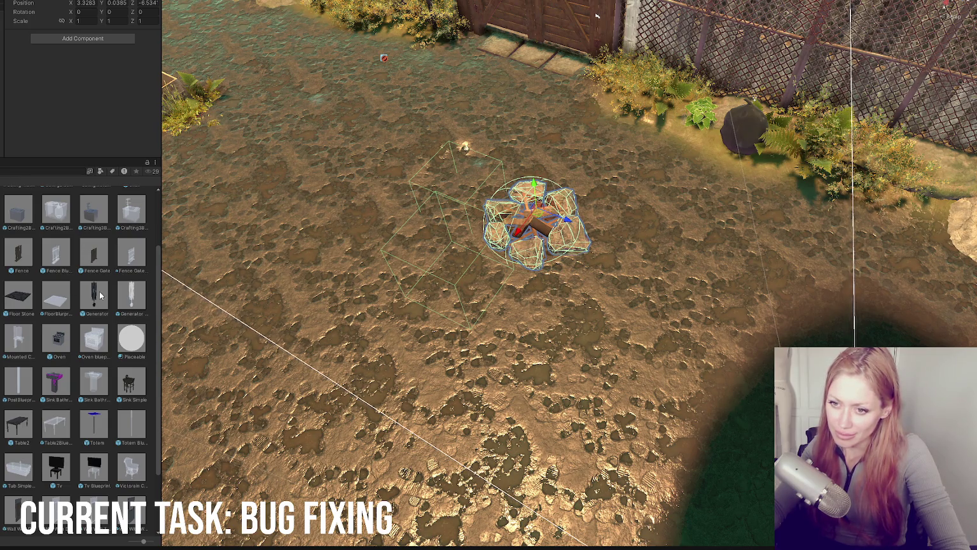
pyautogui.hotkey('ctrl', 'z')
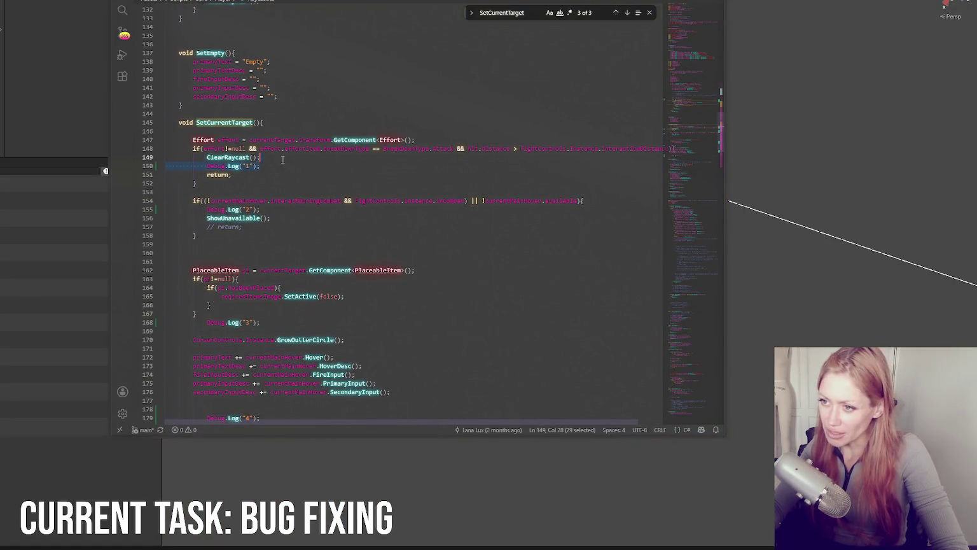
# Delete the Debug.Log("1"), ("2") and ("3") checkpoint lines
pyautogui.press('BackSpace')
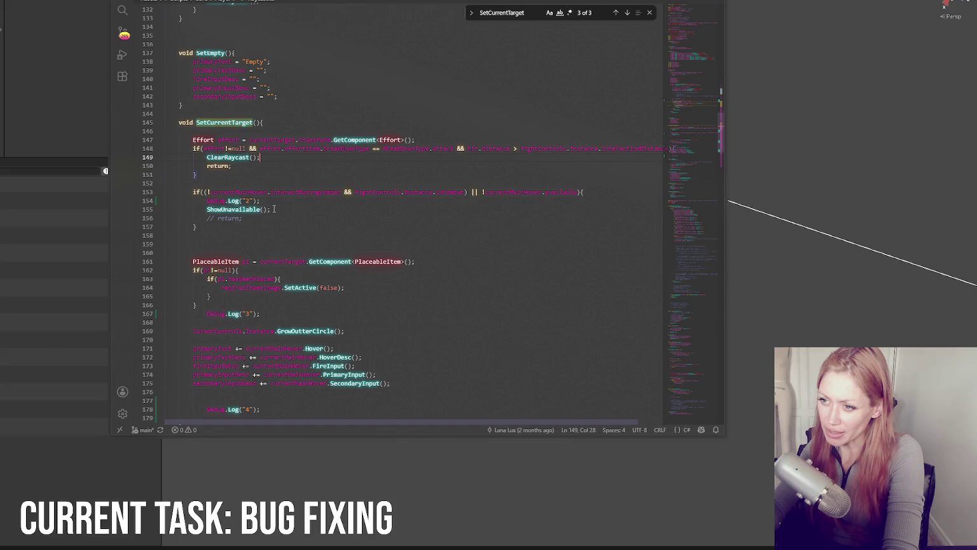
pyautogui.press('Delete')
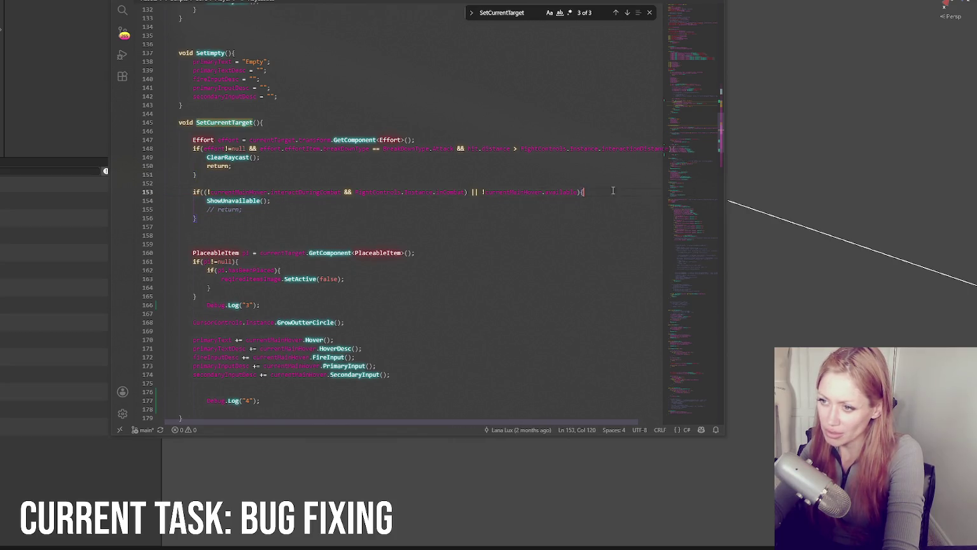
pyautogui.scroll(-3, 277, 217)
pyautogui.click(276, 217)
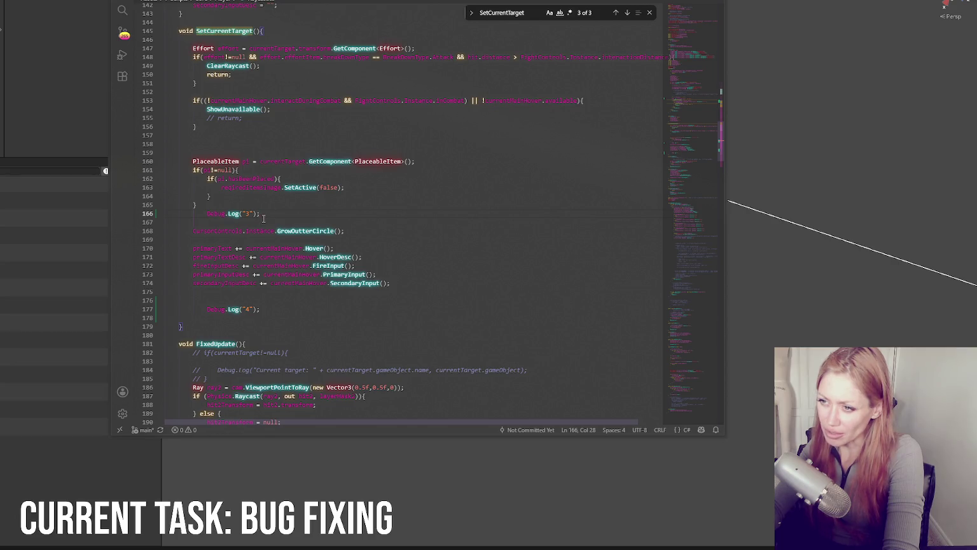
pyautogui.moveTo(266, 216); pyautogui.dragTo(275, 207)
pyautogui.press('Return')
# Find the ClearRaycast method definition in the script
pyautogui.doubleClick(301, 232)
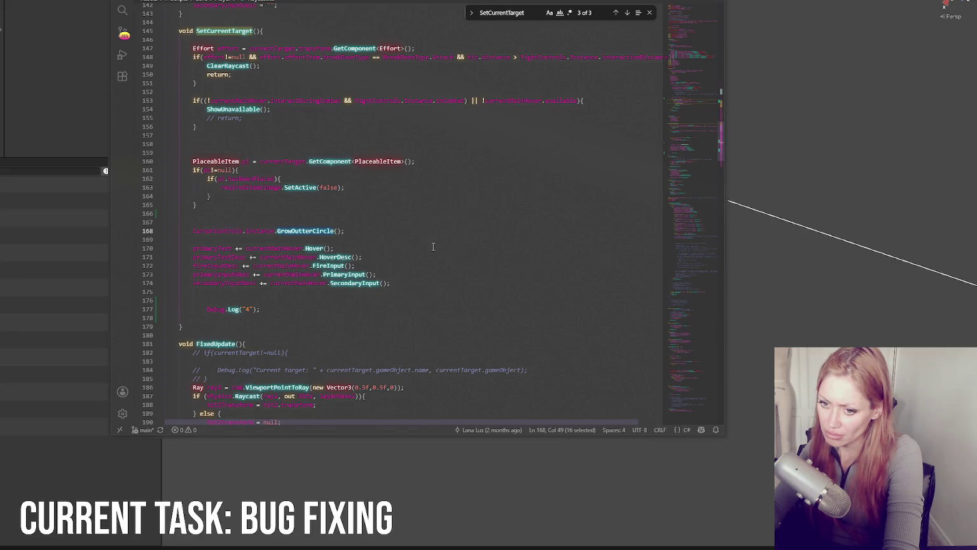
pyautogui.scroll(3, 433, 246)
pyautogui.scroll(7, 452, 188)
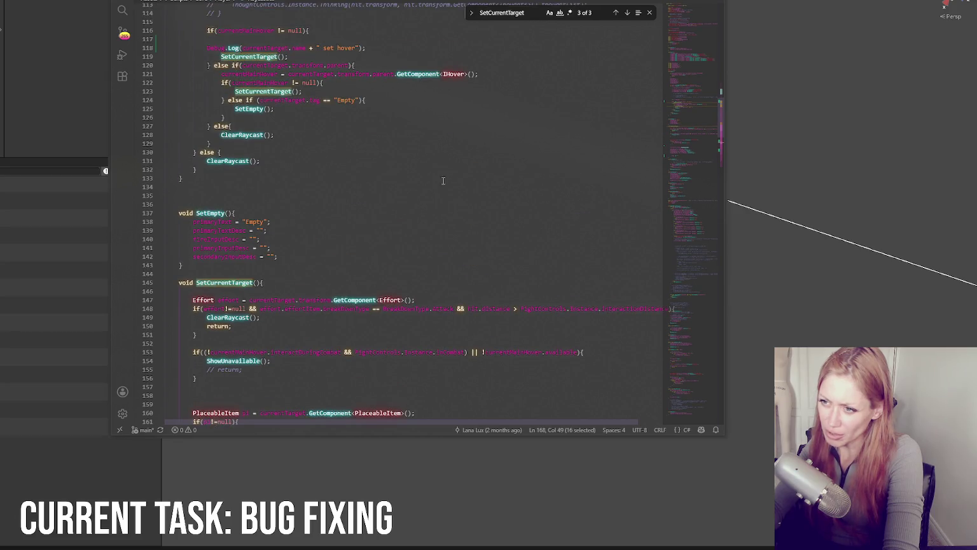
pyautogui.scroll(3, 444, 180)
pyautogui.doubleClick(237, 251)
pyautogui.hotkey('ctrl', 'f')
pyautogui.click(627, 13)
pyautogui.click(628, 13)
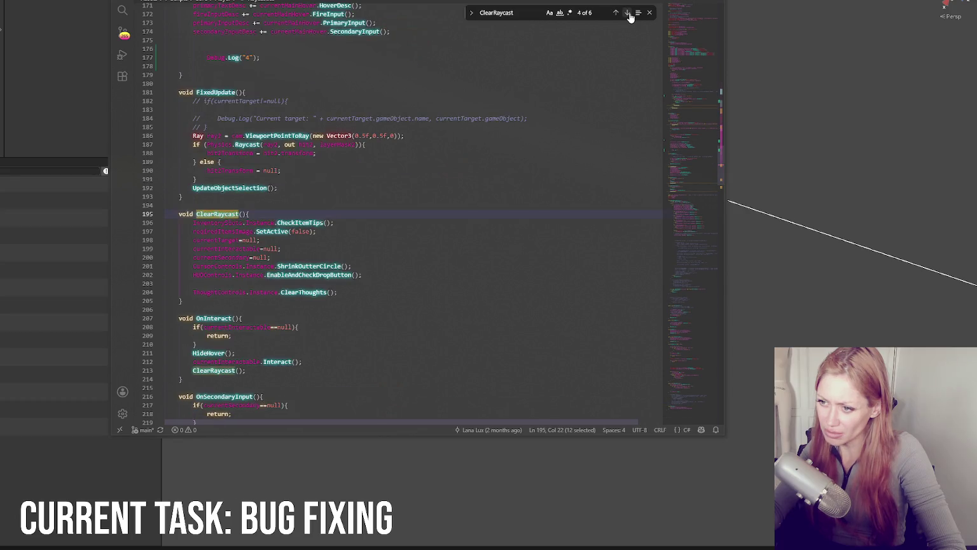
# Add Debug.Log("Clearing"); as ClearRaycast's first line, save, and return to Unity
pyautogui.click(280, 211)
pyautogui.press('Return')
pyautogui.write('Debug.Log("Cr')
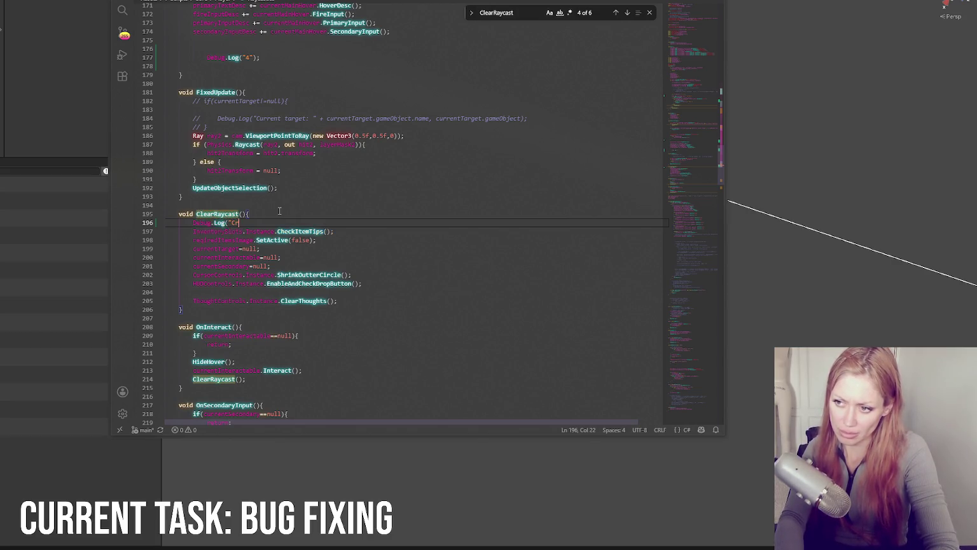
pyautogui.press('BackSpace')
pyautogui.press('BackSpace')
pyautogui.press('BackSpace')
pyautogui.write('learing")')
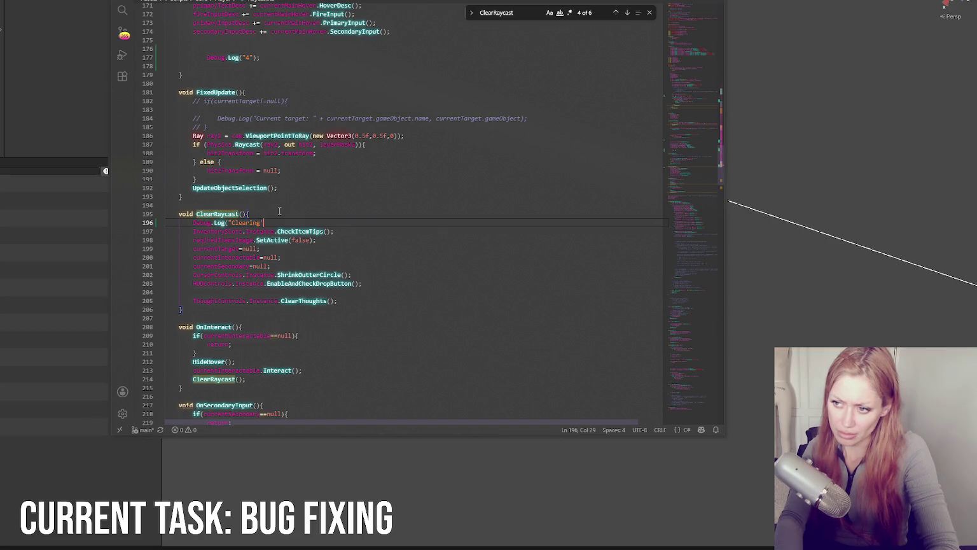
pyautogui.write(';')
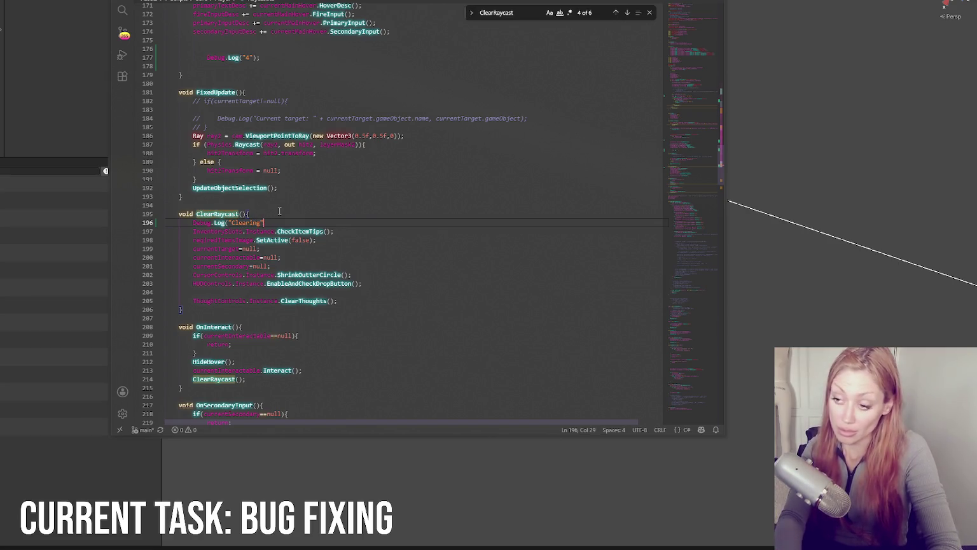
pyautogui.hotkey('ctrl', 's')
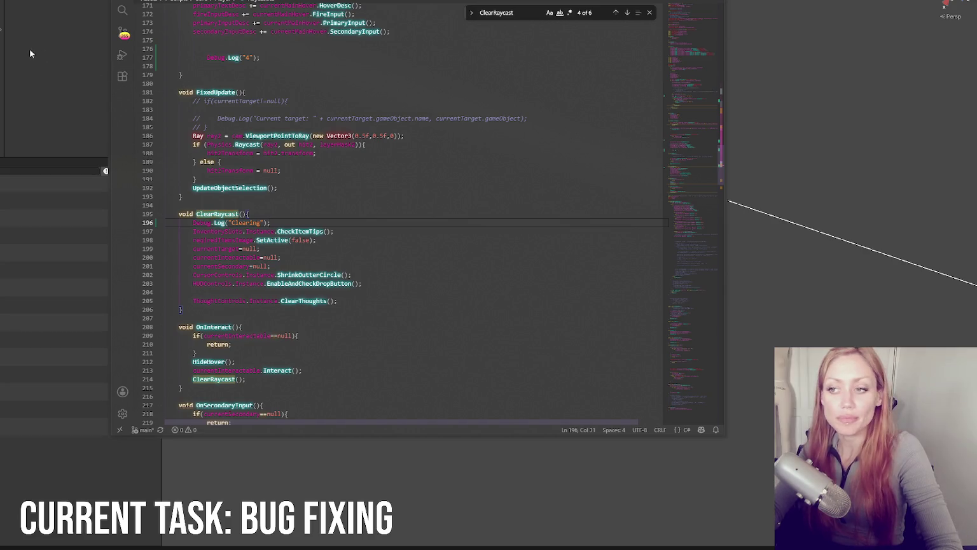
pyautogui.click(30, 49)
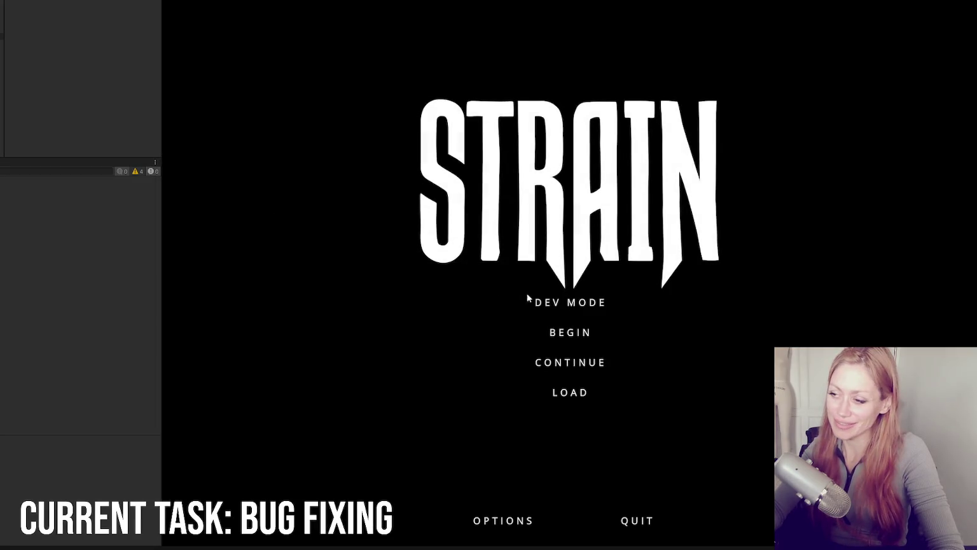
# Play in dev mode up to the firepit, check the console, then stop and return to VS Code
pyautogui.click(551, 300)
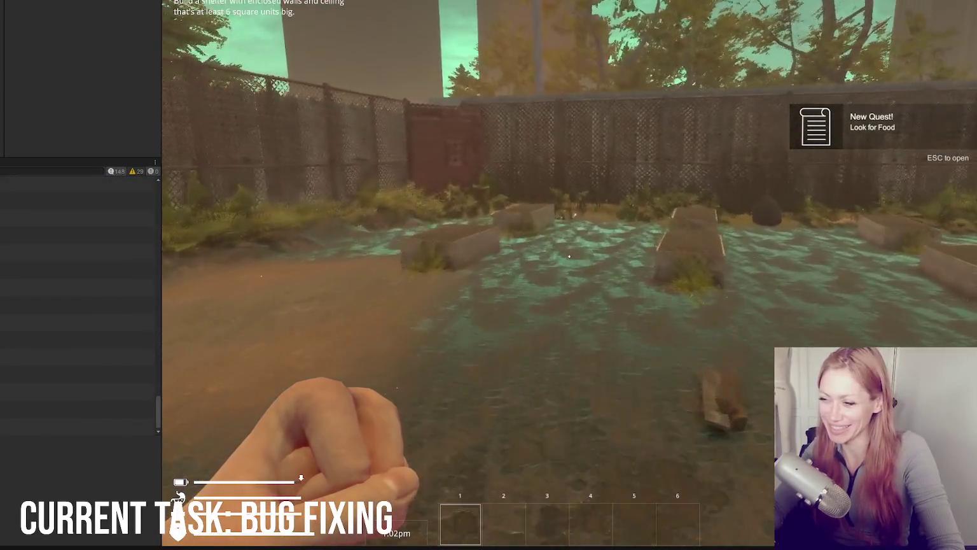
pyautogui.press('Escape')
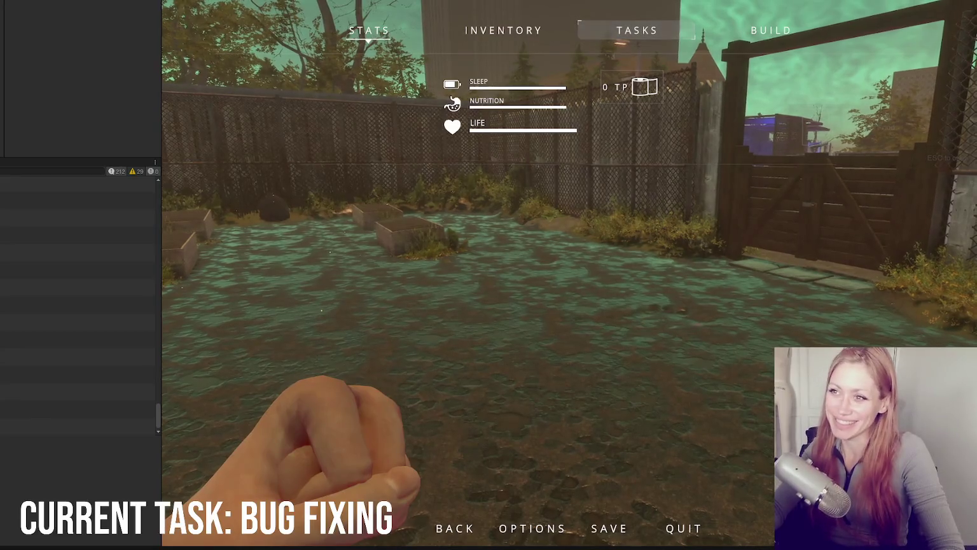
pyautogui.hotkey('ctrl', '5')
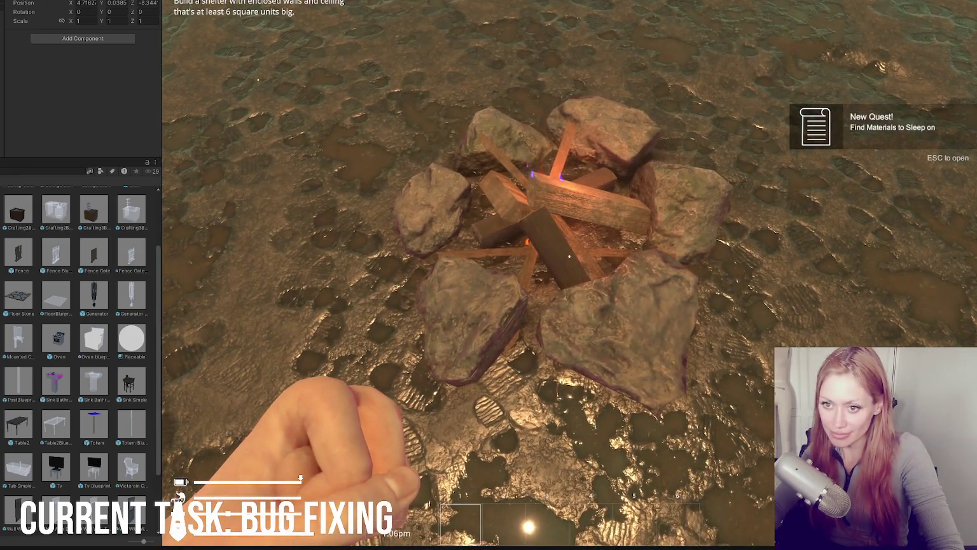
pyautogui.hotkey('ctrl', 'shift', 'c')
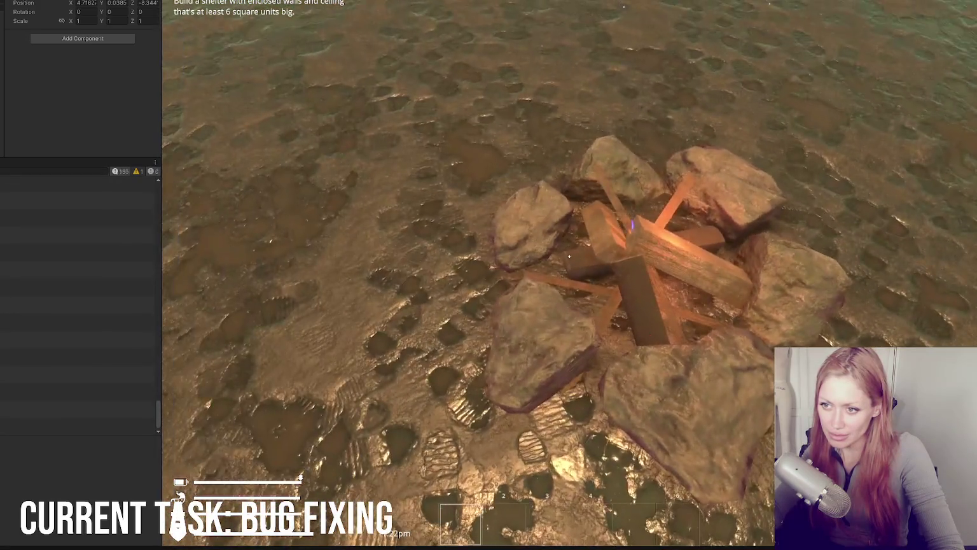
pyautogui.press('Escape')
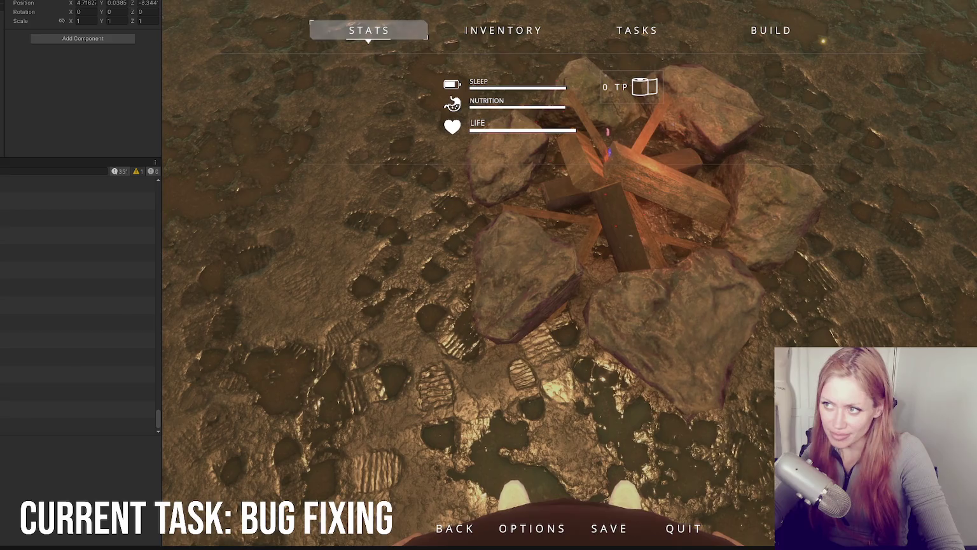
pyautogui.hotkey('ctrl', 'p')
pyautogui.hotkey('alt', 'Tab')
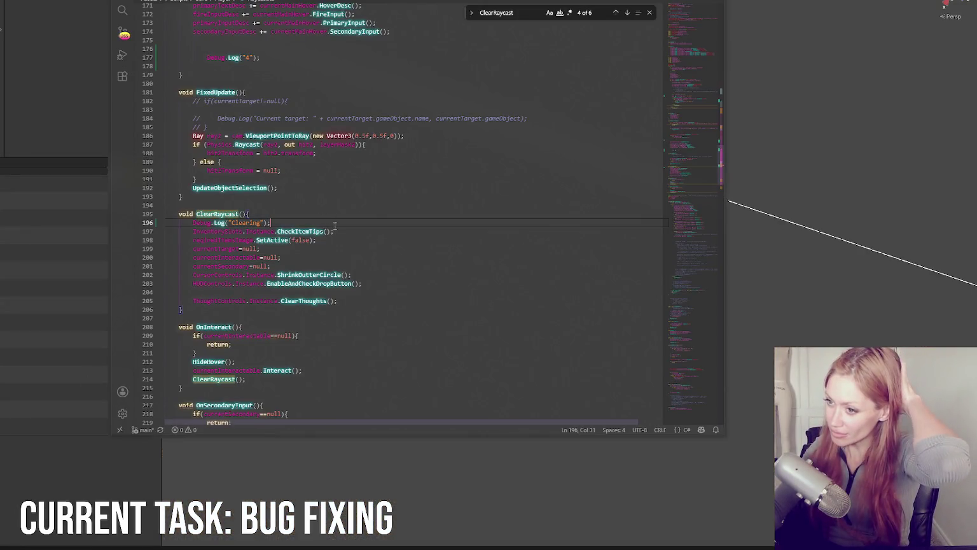
# Delete the Debug.Log("4") line from SetCurrentTarget
pyautogui.scroll(4, 335, 226)
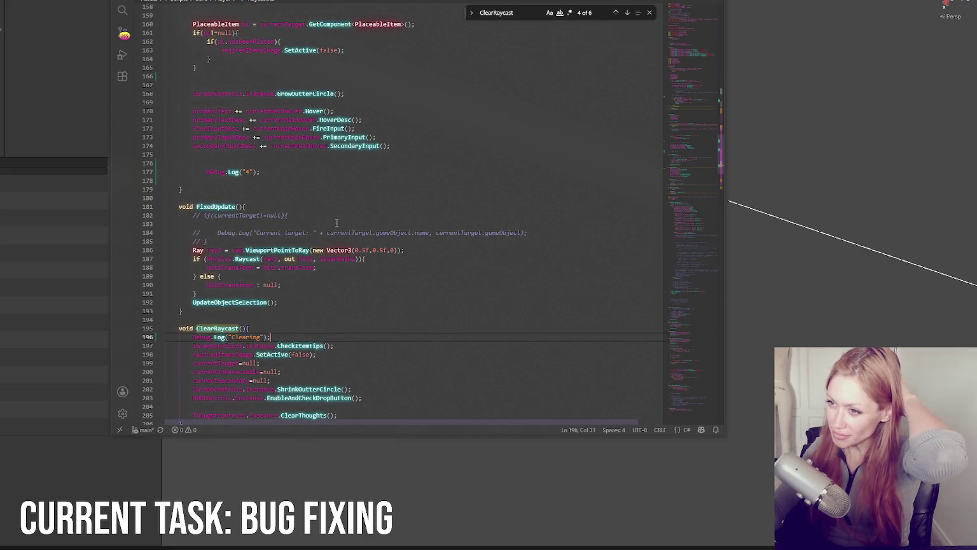
pyautogui.scroll(3, 336, 223)
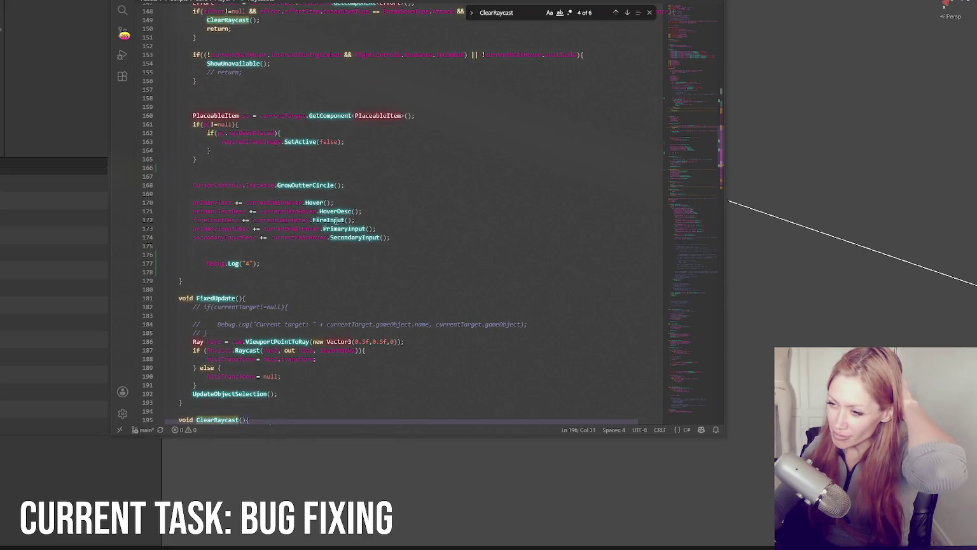
pyautogui.scroll(3, 334, 218)
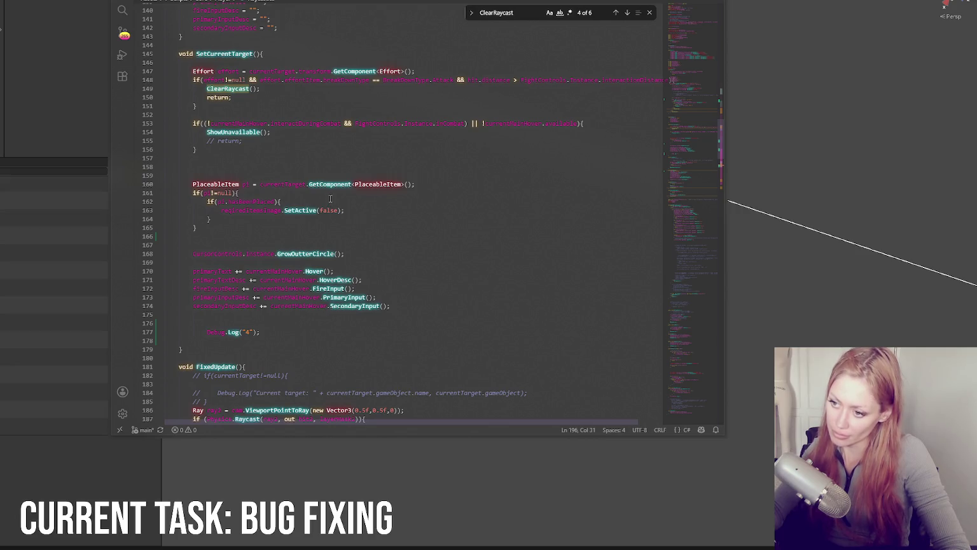
pyautogui.moveTo(286, 343); pyautogui.dragTo(281, 323)
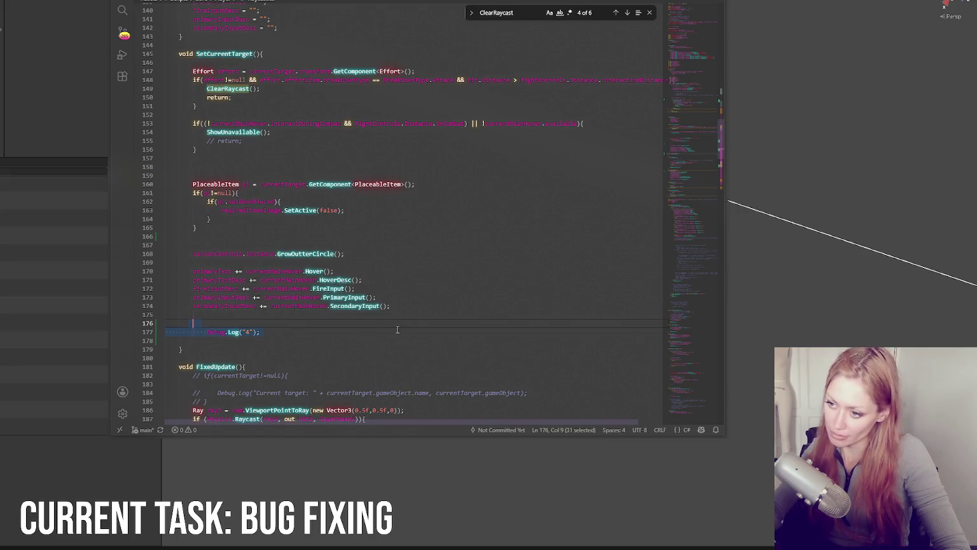
pyautogui.press('BackSpace')
pyautogui.doubleClick(305, 254)
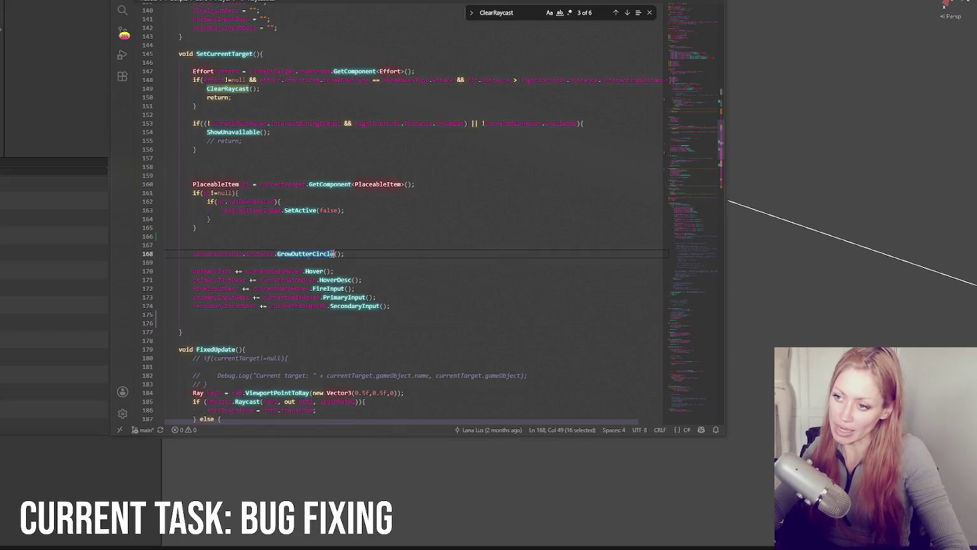
pyautogui.click(403, 243)
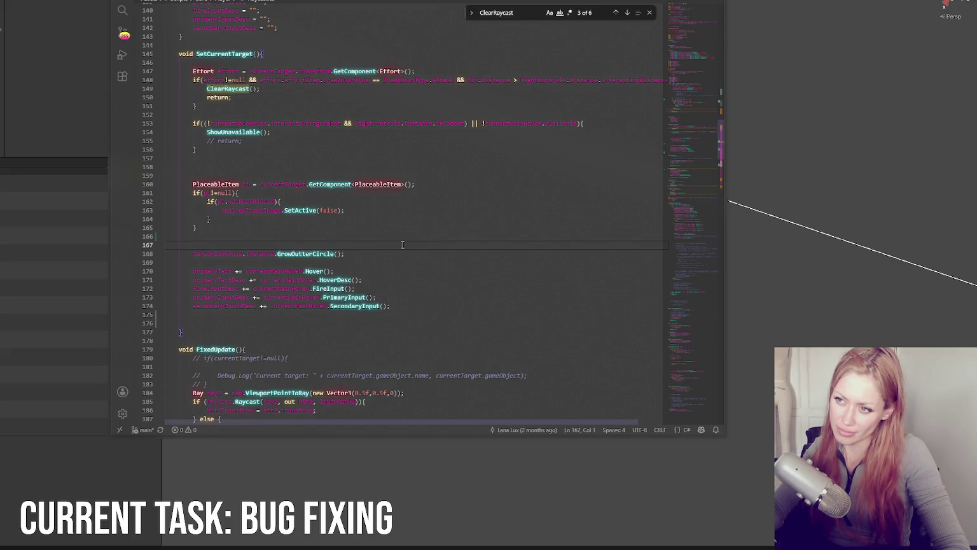
# Find the earlier SetCurrentTarget call and reach the raycast condition in Update around line 103
pyautogui.doubleClick(236, 53)
pyautogui.hotkey('ctrl', 'f')
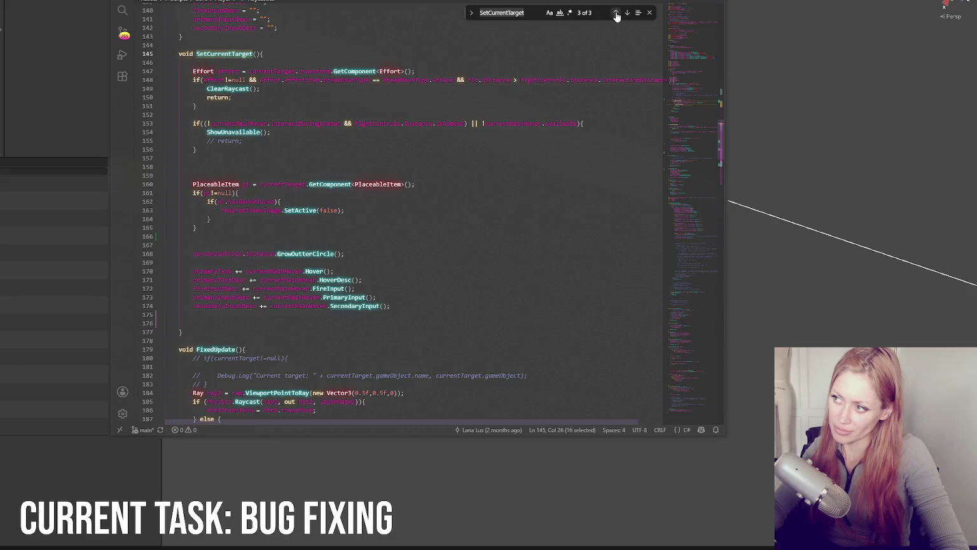
pyautogui.click(616, 13)
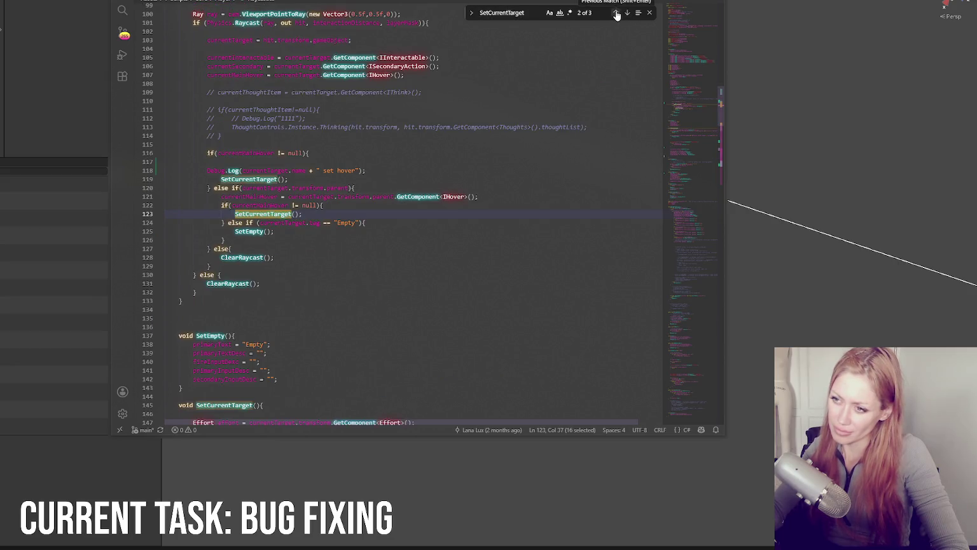
pyautogui.scroll(3, 582, 72)
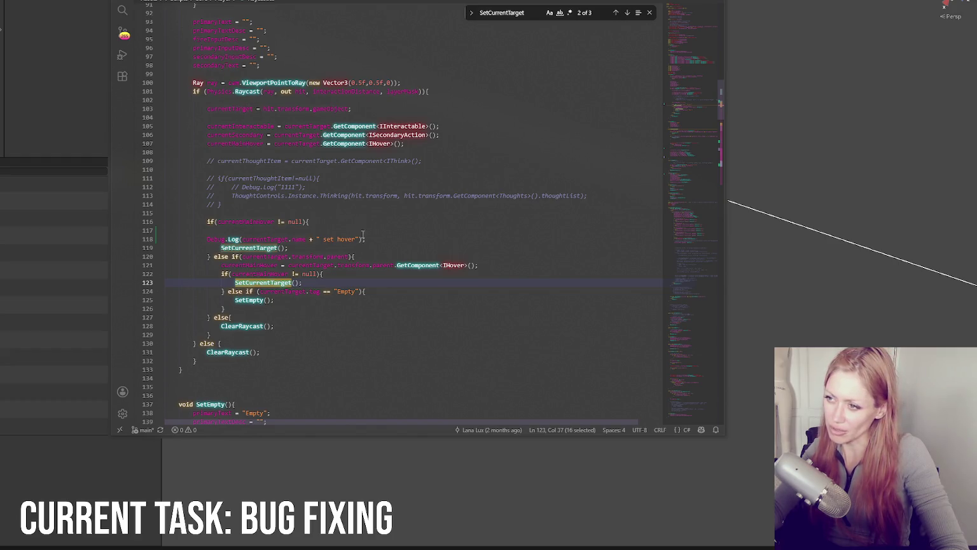
pyautogui.doubleClick(244, 108)
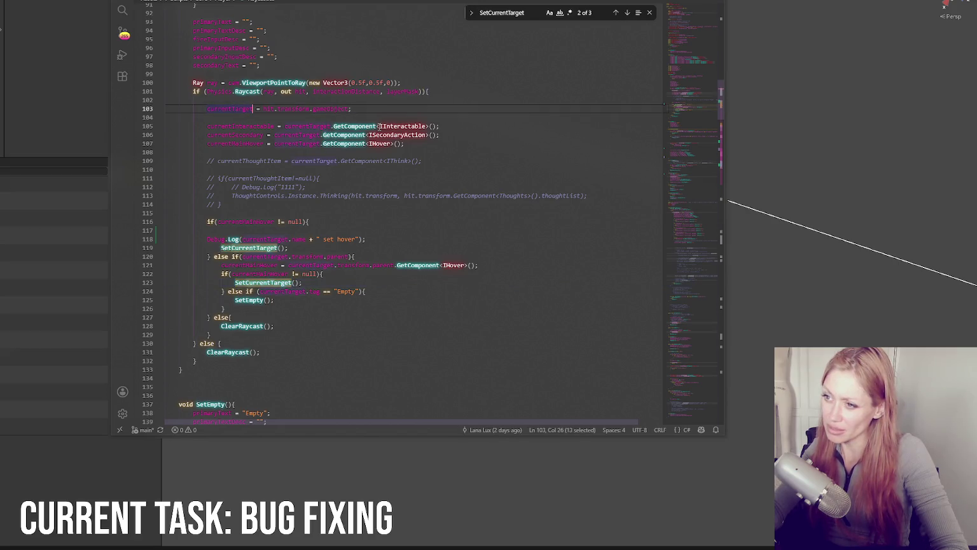
pyautogui.click(359, 108)
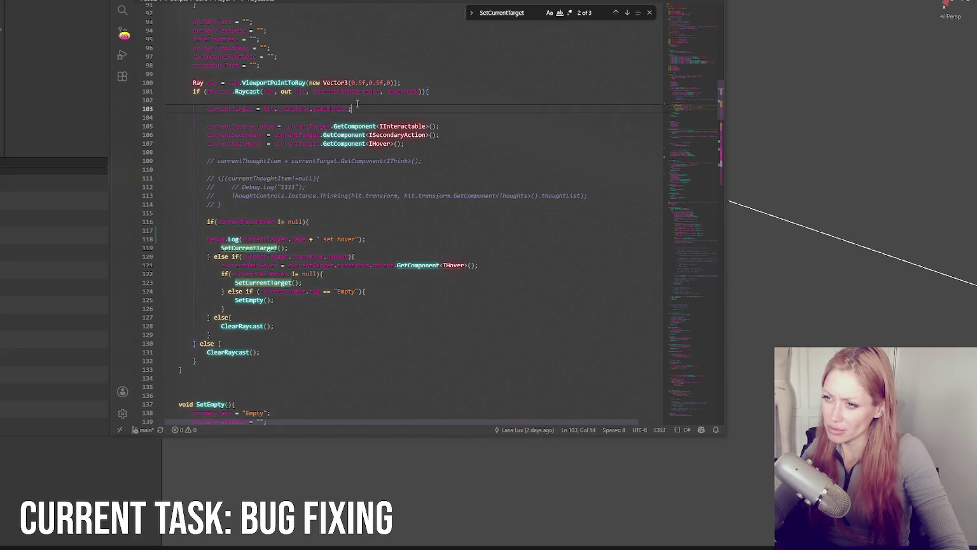
pyautogui.scroll(3, 263, 103)
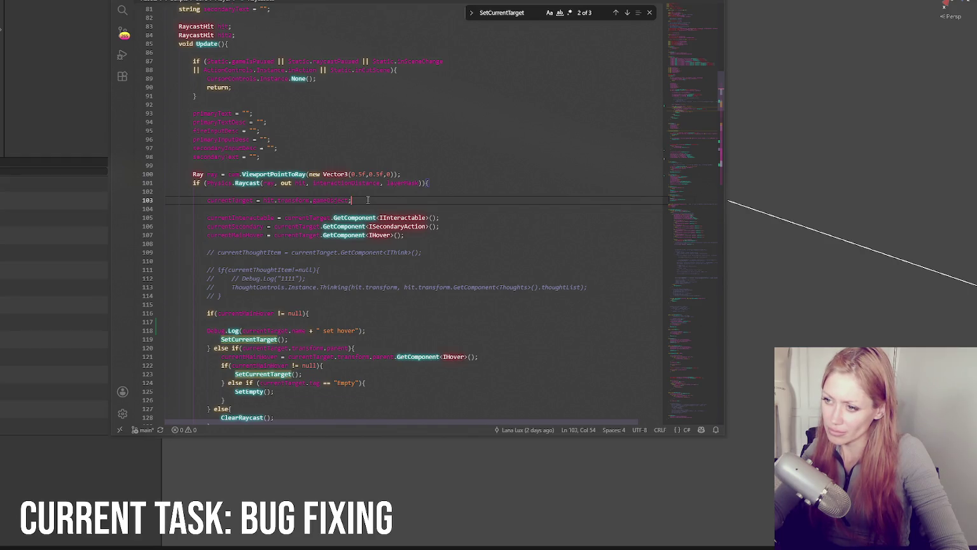
pyautogui.click(435, 183)
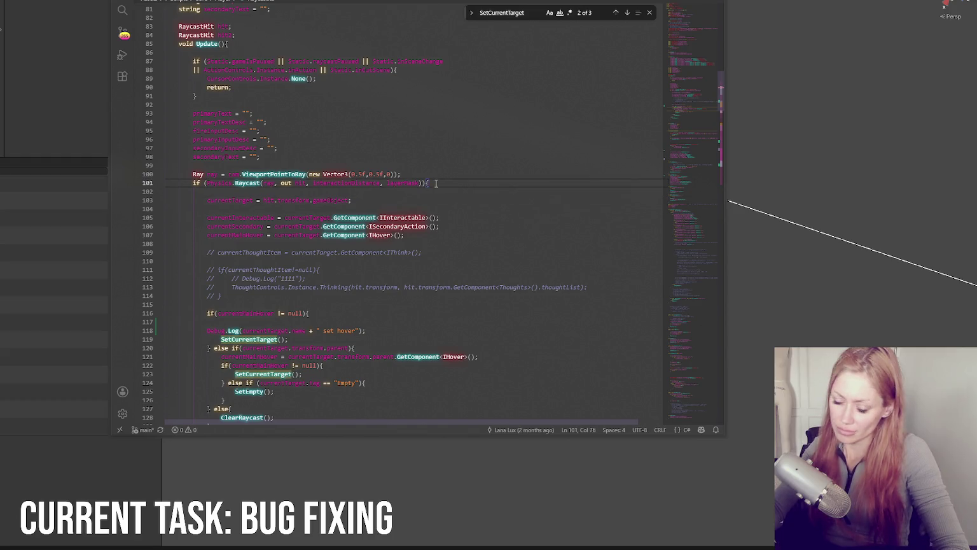
# Write if(currentTarget == hit.transform.gameObject){ return; // no need to repeat } in Update
pyautogui.press('Return')
pyautogui.press('Return')
pyautogui.write('if(currentTarget')
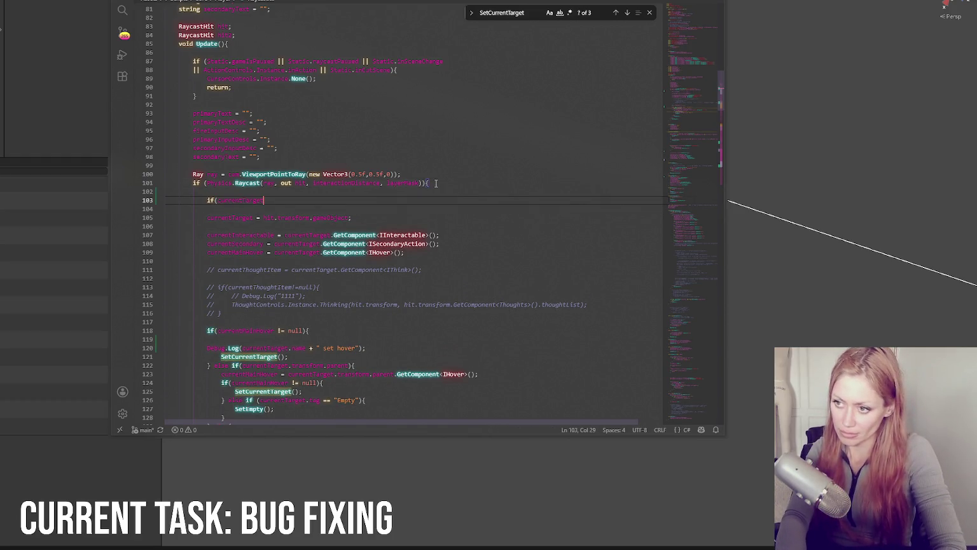
pyautogui.write('et')
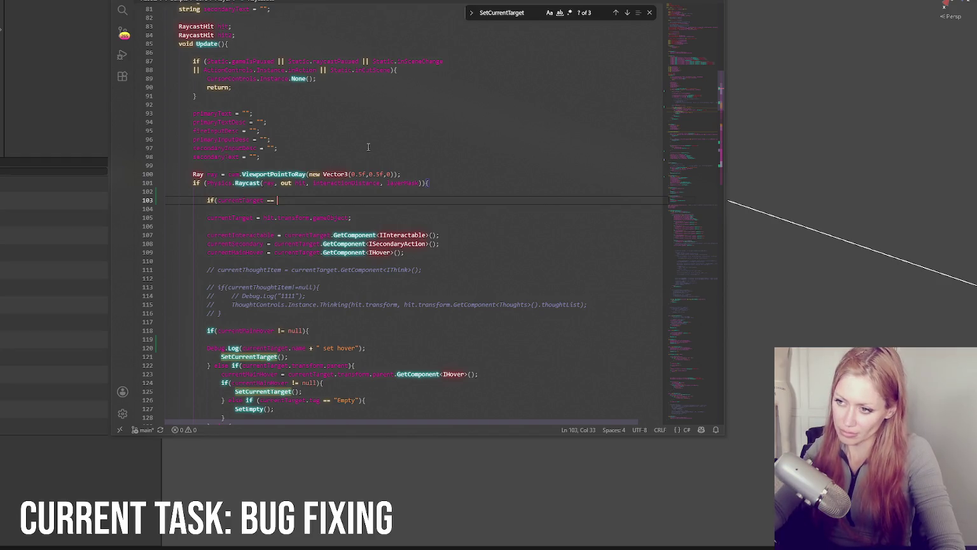
pyautogui.moveTo(261, 218); pyautogui.dragTo(346, 217)
pyautogui.hotkey('ctrl', 'c')
pyautogui.click(339, 200)
pyautogui.hotkey('ctrl', 'v')
pyautogui.write('){')
pyautogui.press('Return')
pyautogui.write('return;')
pyautogui.press('Return')
pyautogui.write('}')
pyautogui.click(378, 208)
pyautogui.write('// no need to rep')
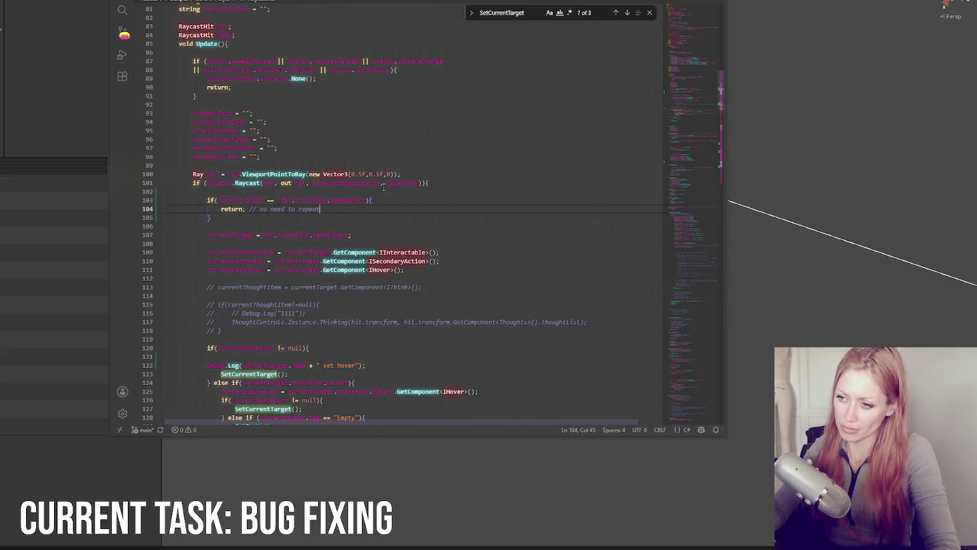
# Comment out the new early-return block and switch to Unity to recompile
pyautogui.click(350, 193)
pyautogui.keyDown('shift'); pyautogui.click(362, 217); pyautogui.keyUp('shift')
pyautogui.hotkey('ctrl', '/')
pyautogui.scroll(-3, 362, 217)
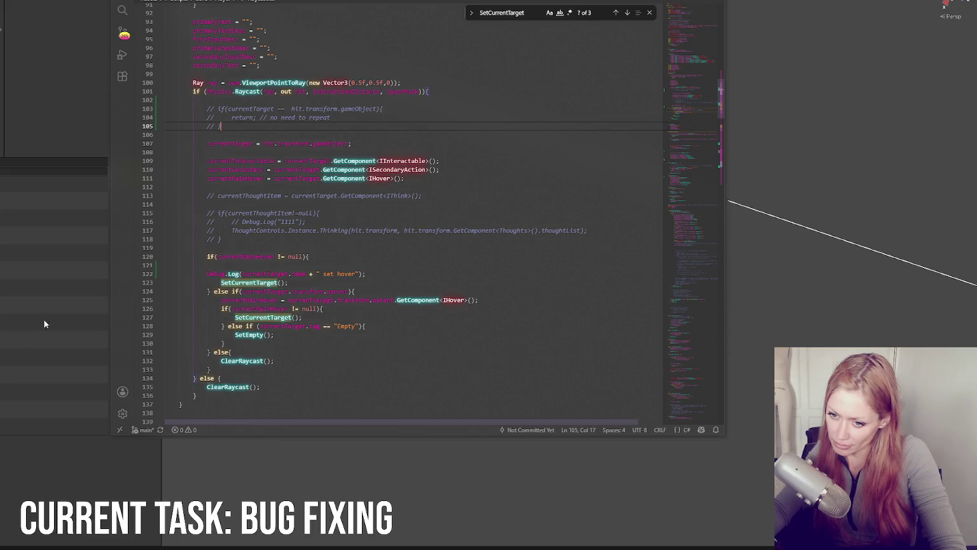
pyautogui.click(19, 373)
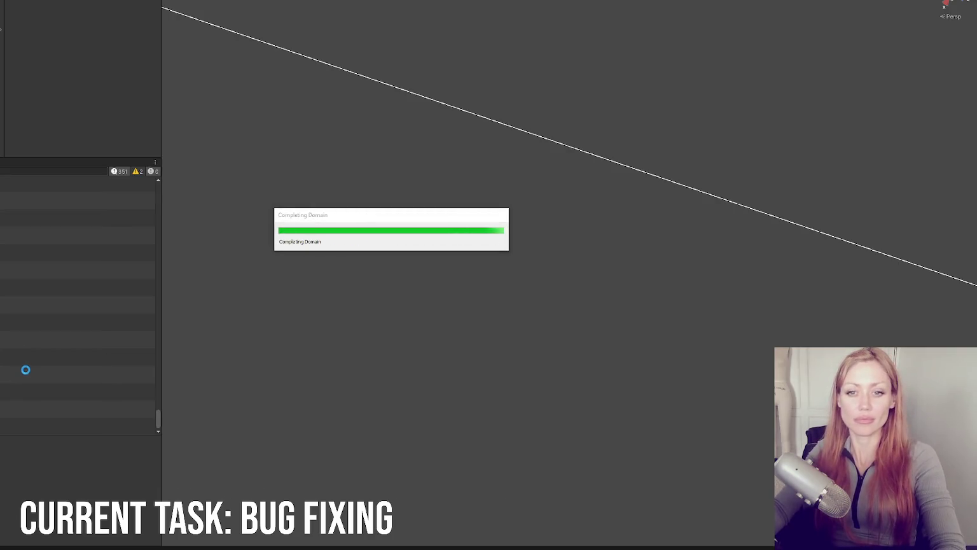
# Open the logged Raycast.cs line and delete the " set hover" Debug.Log line
pyautogui.doubleClick(96, 358)
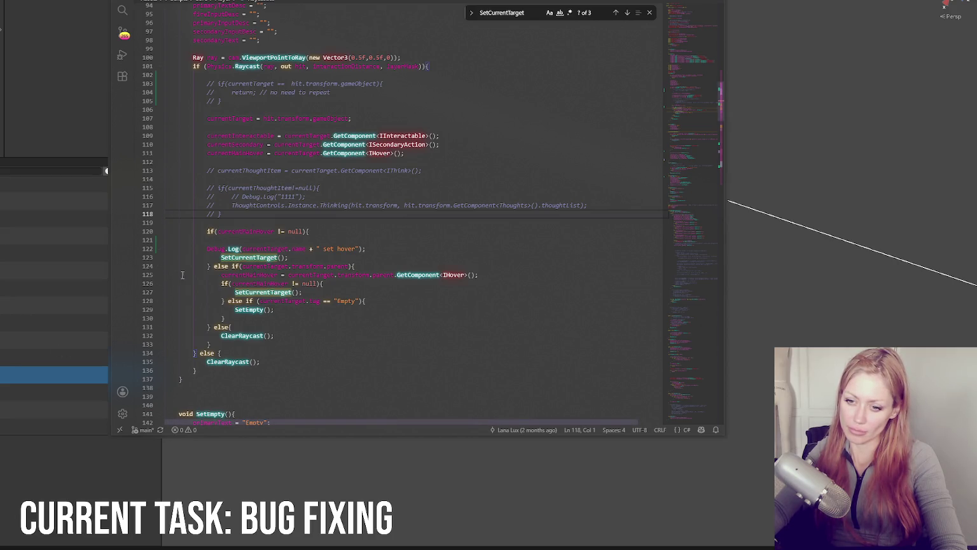
pyautogui.click(366, 249)
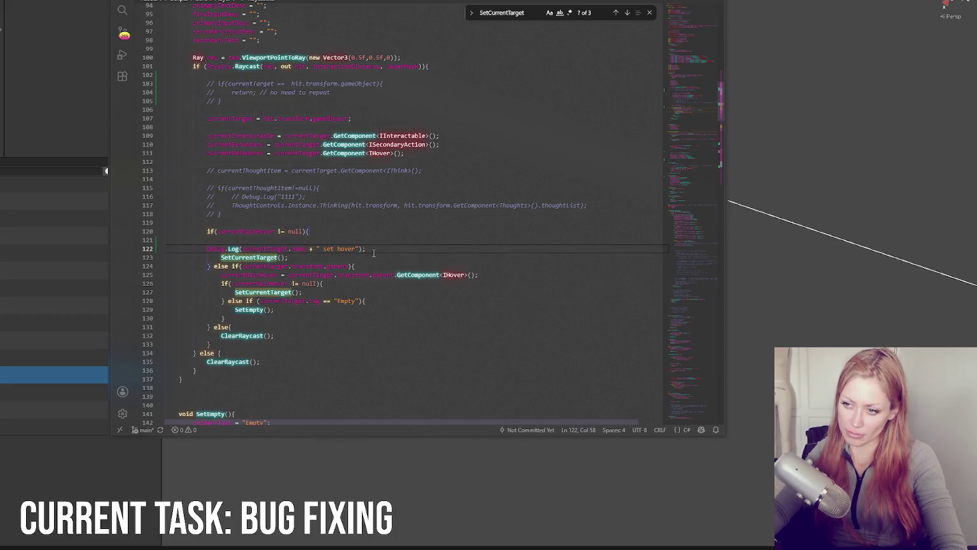
pyautogui.press('Tab')
pyautogui.click(348, 239)
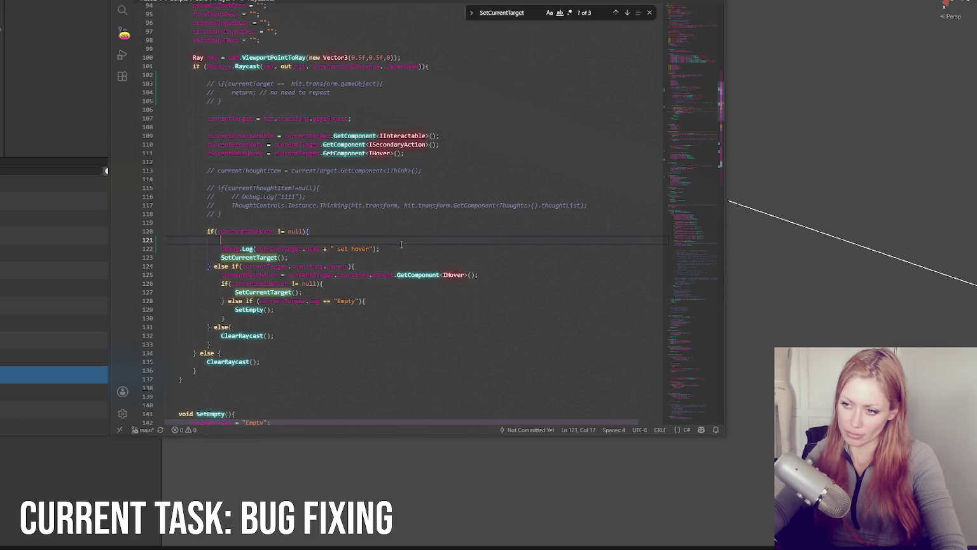
pyautogui.moveTo(401, 244); pyautogui.dragTo(395, 233)
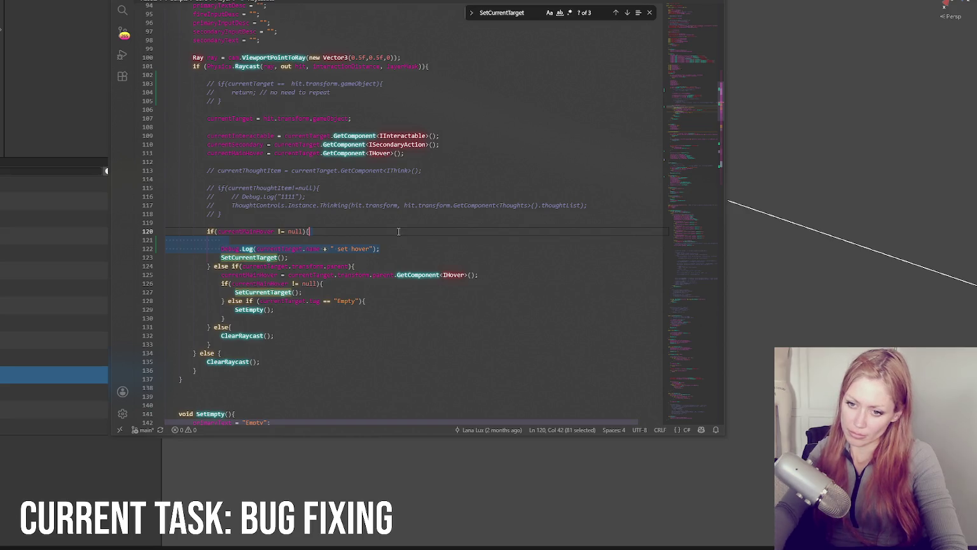
pyautogui.press('Delete')
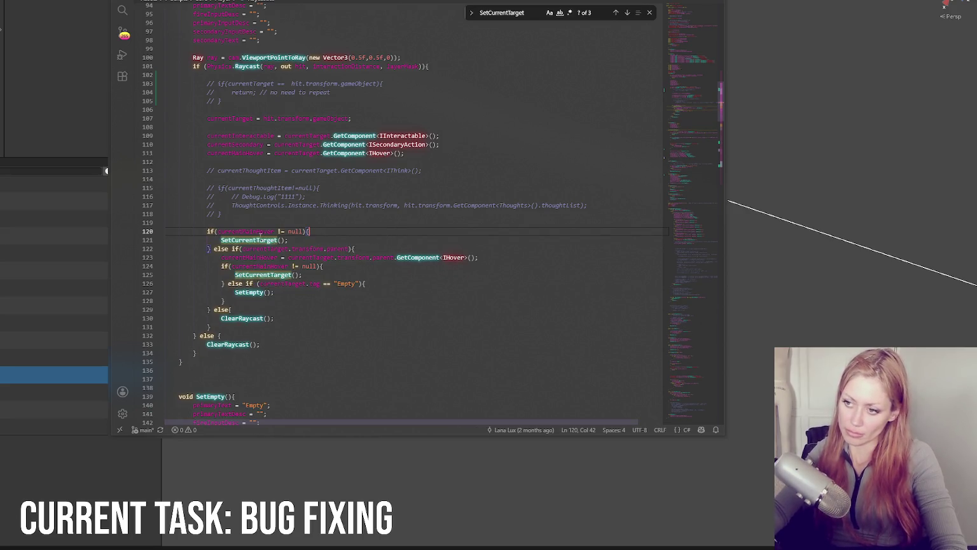
# Step through SetCurrentTarget matches to its definition and its GrowOutterCircle call
pyautogui.press('F3')
pyautogui.scroll(3, 470, 158)
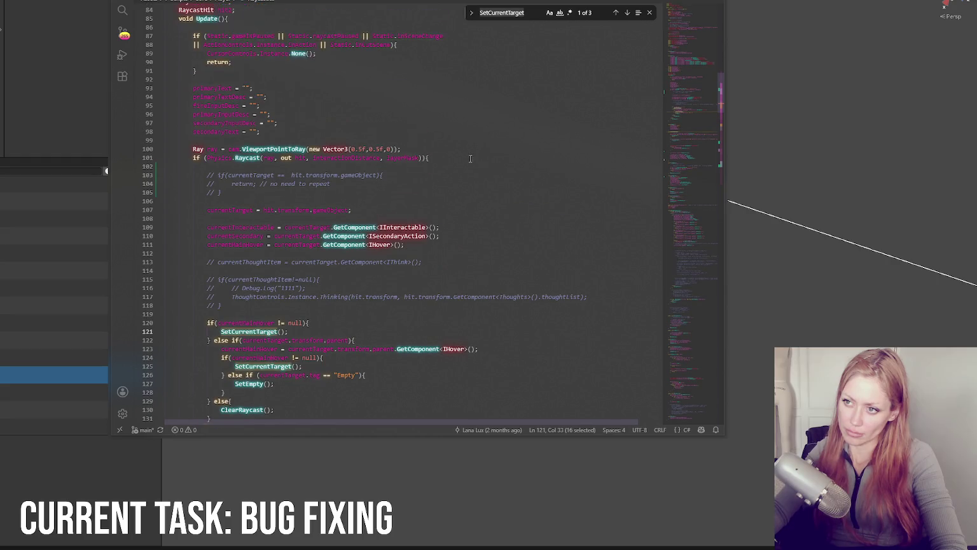
pyautogui.scroll(-3, 471, 157)
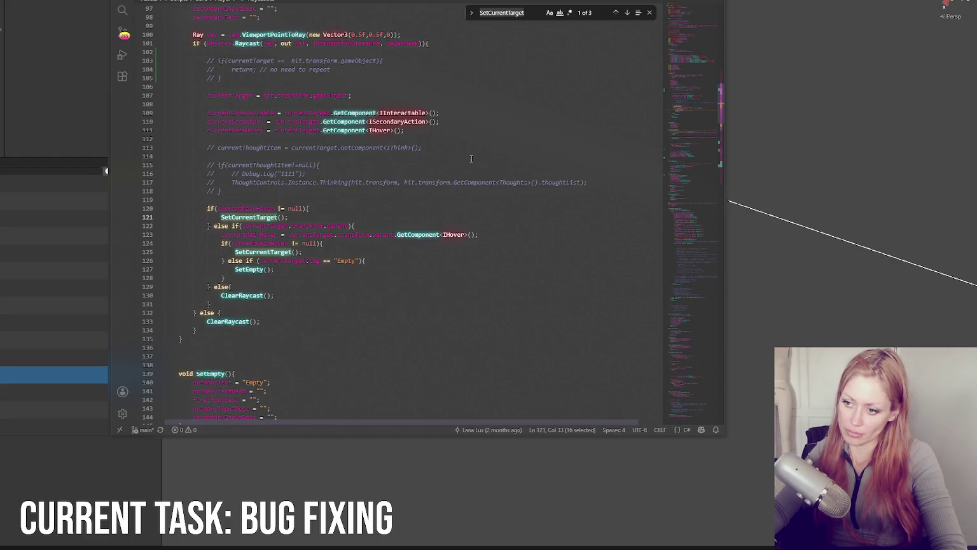
pyautogui.click(628, 13)
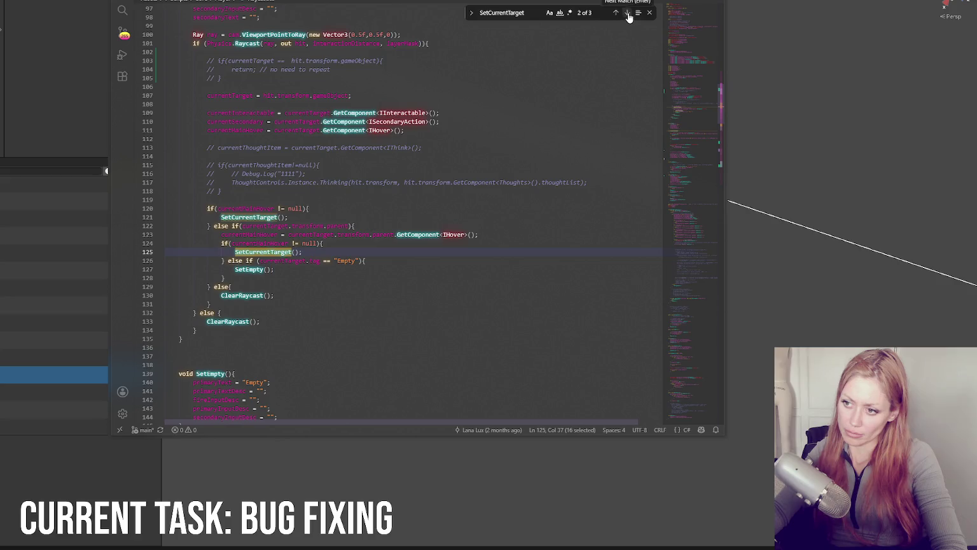
pyautogui.click(627, 13)
pyautogui.scroll(-3, 414, 207)
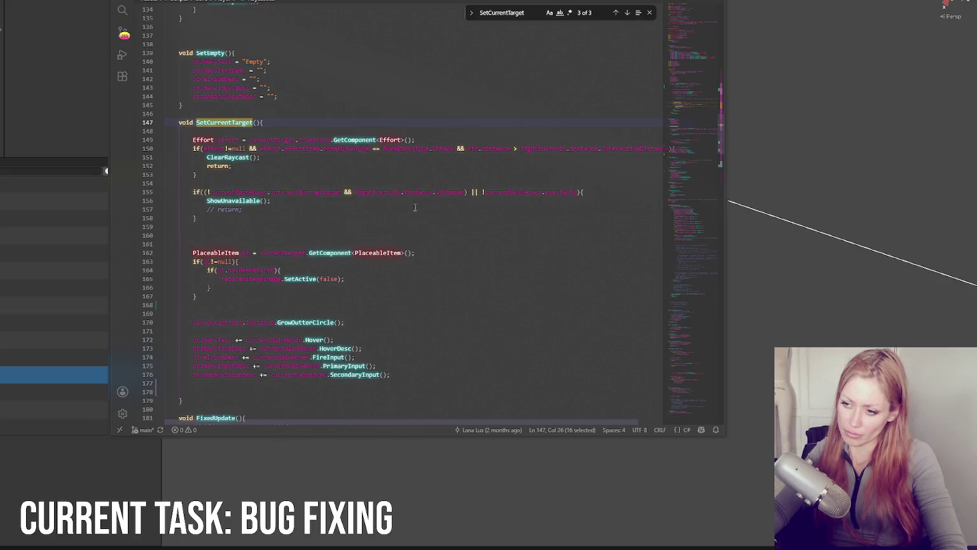
pyautogui.doubleClick(305, 323)
pyautogui.click(24, 180)
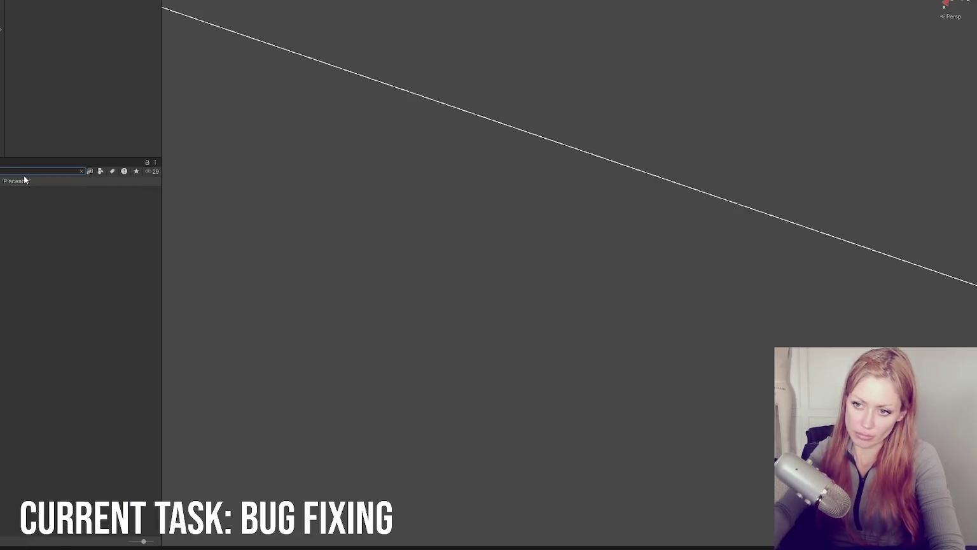
# Open CursorControls.cs and add a Debug.Log line at the start of GrowOutterCircle
pyautogui.doubleClick(39, 188)
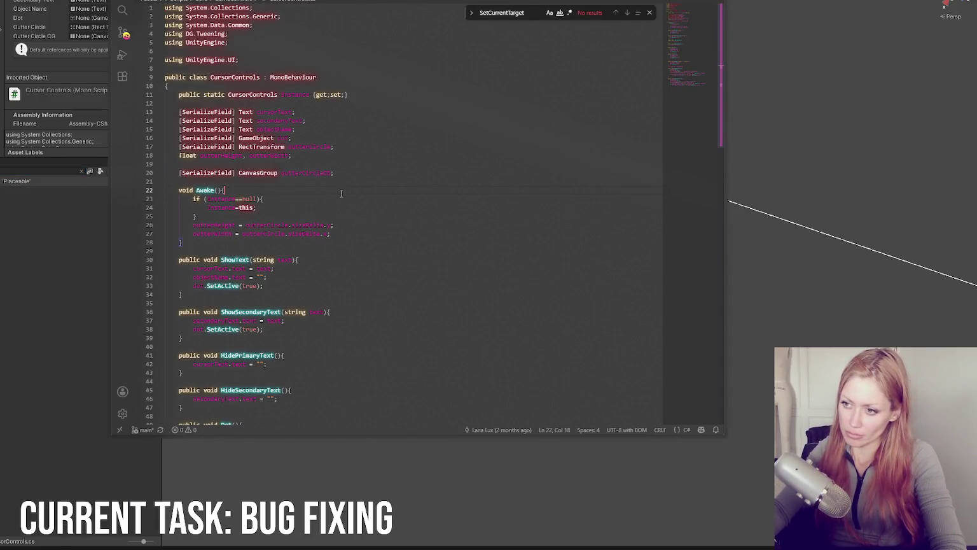
pyautogui.hotkey('ctrl', 'f')
pyautogui.hotkey('ctrl', 'v')
pyautogui.click(347, 212)
pyautogui.press('Return')
pyautogui.write('Debug')
pyautogui.write('g("C')
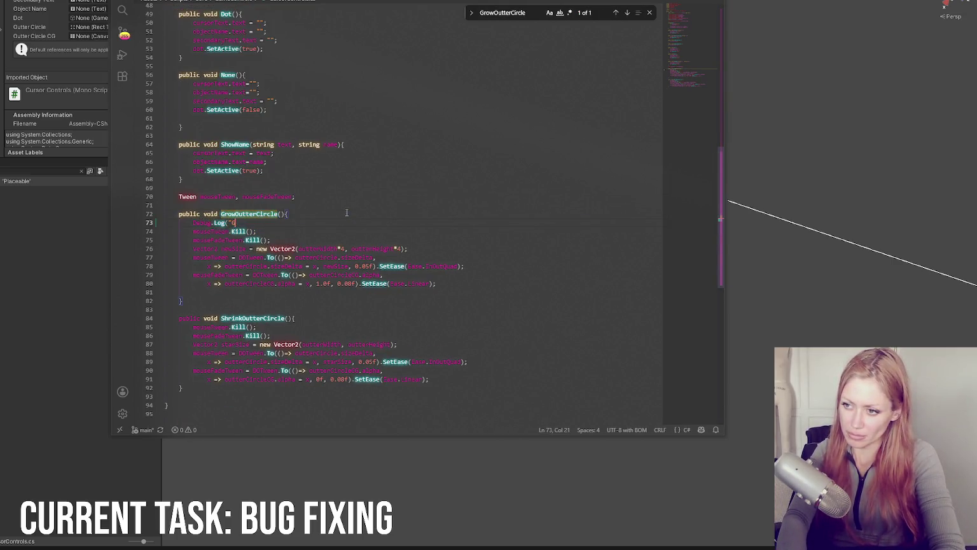
pyautogui.write('");')
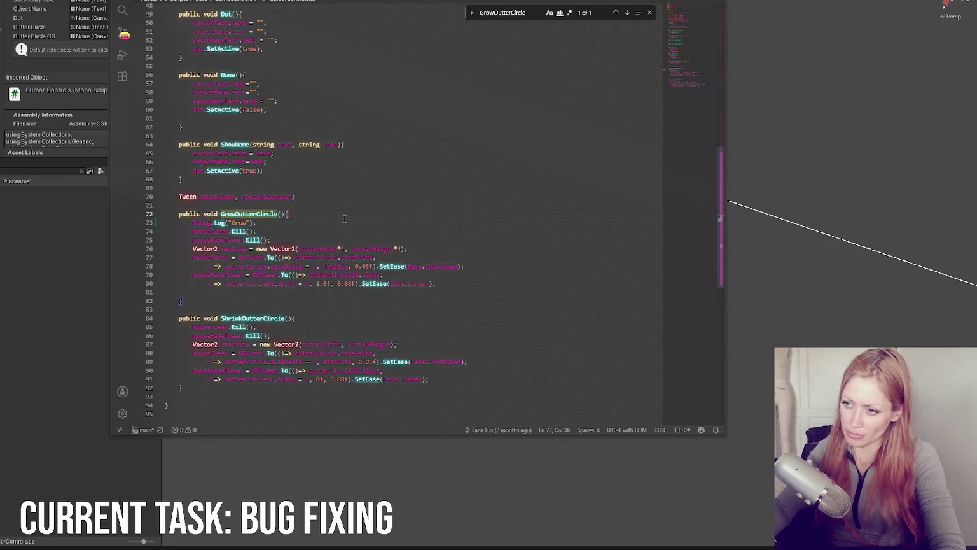
# Paste the log line into ShrinkOutterCircle, replacing the word Grow, and return to Unity
pyautogui.click(297, 318)
pyautogui.press('Return')
pyautogui.hotkey('ctrl', 'v')
pyautogui.doubleClick(239, 326)
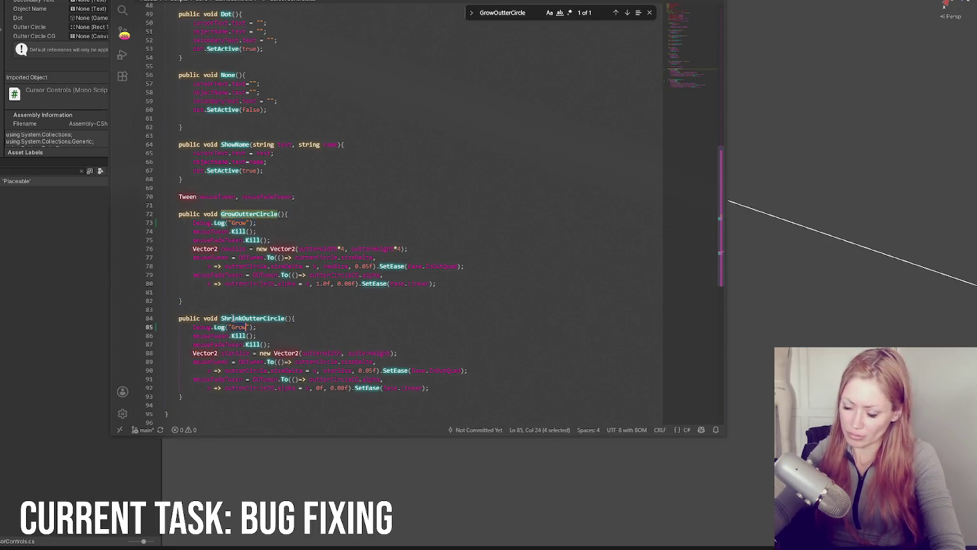
pyautogui.click(1, 284)
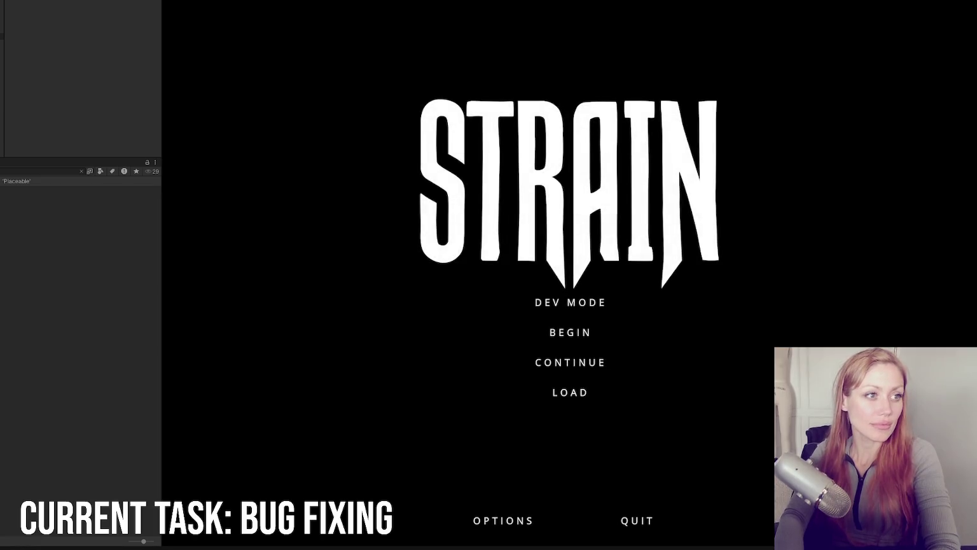
# Play in dev mode, walk to the campfire, clear the Console and select the CursorControls.cs:85 log
pyautogui.click(604, 303)
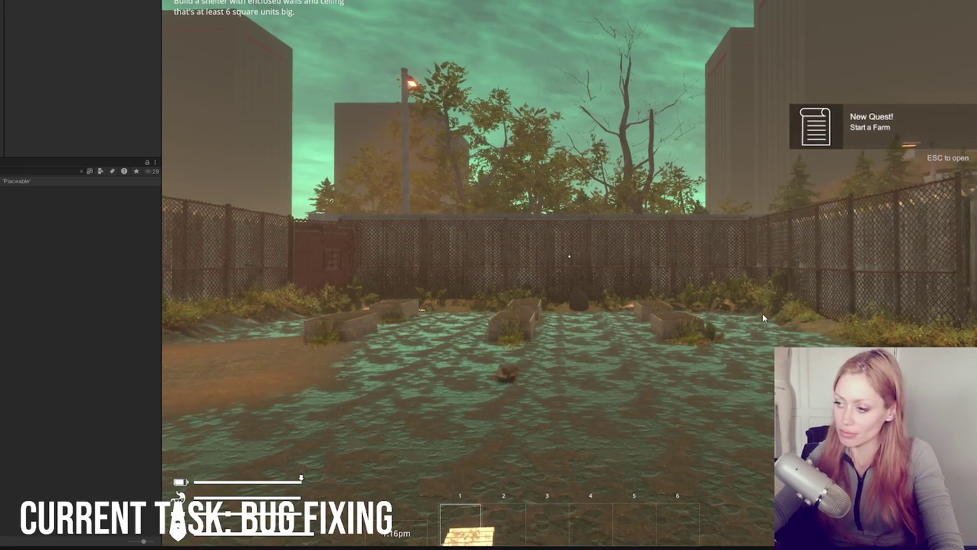
pyautogui.click(570, 256)
pyautogui.press('Escape')
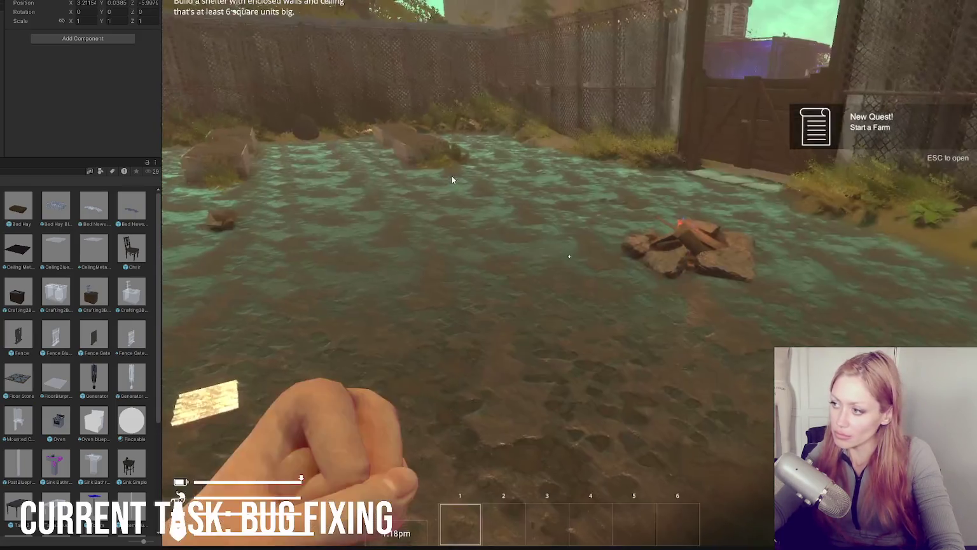
pyautogui.click(452, 180)
pyautogui.press('w')
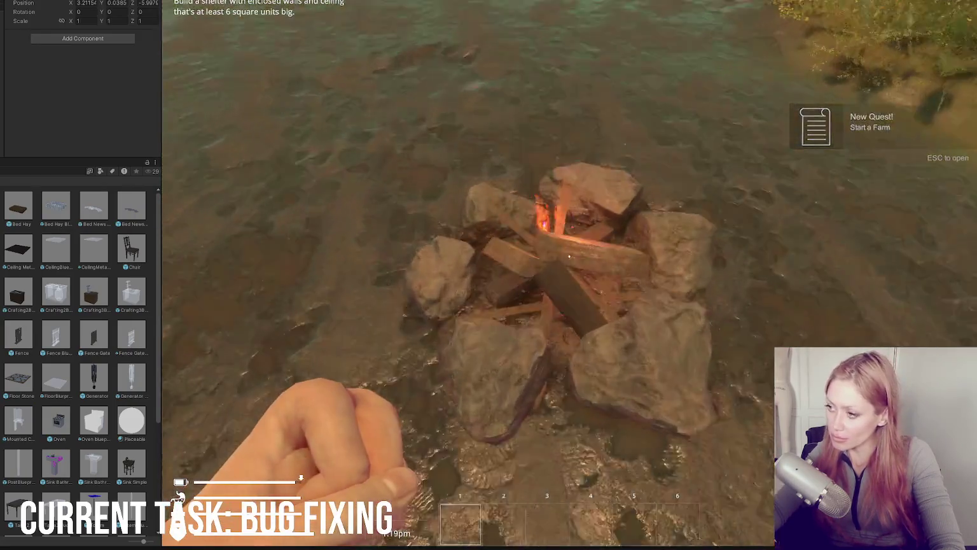
pyautogui.press('Escape')
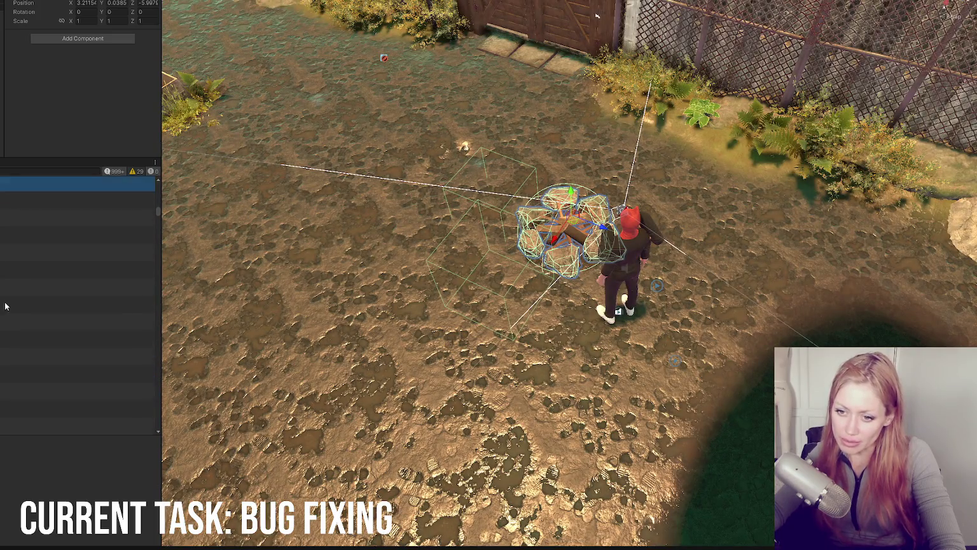
pyautogui.click(13, 171)
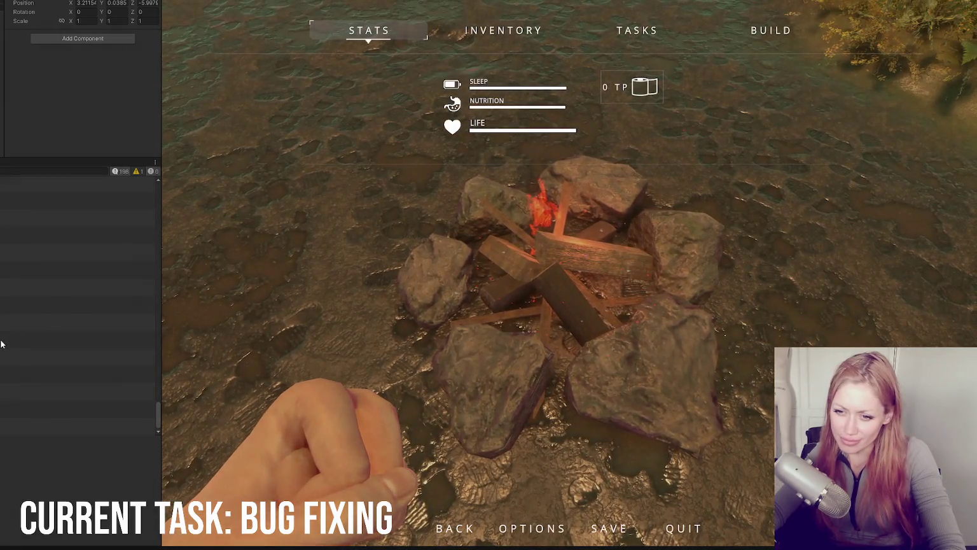
pyautogui.click(21, 338)
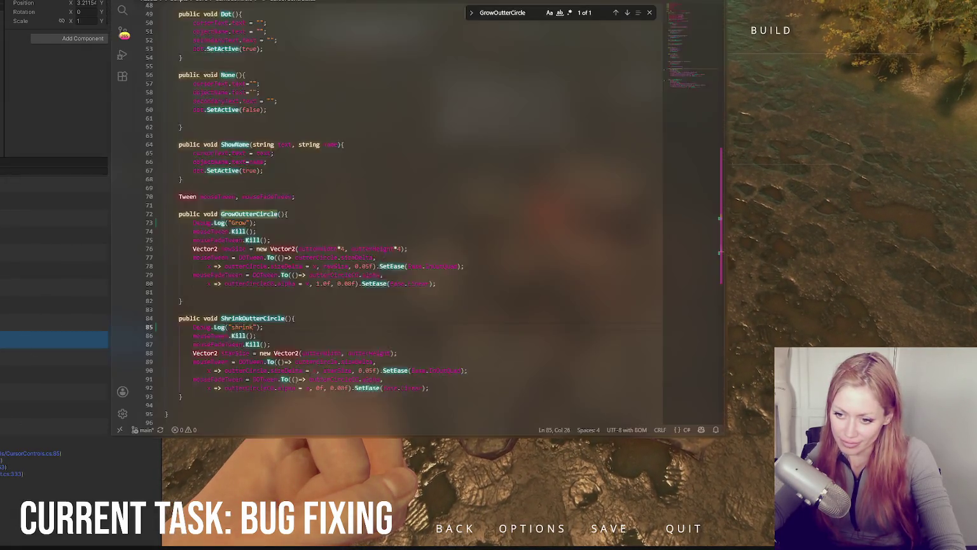
# Trace the shrink call through lines 194, 333, 363 and 436, then return to Unity
pyautogui.hotkey('alt', 'Tab')
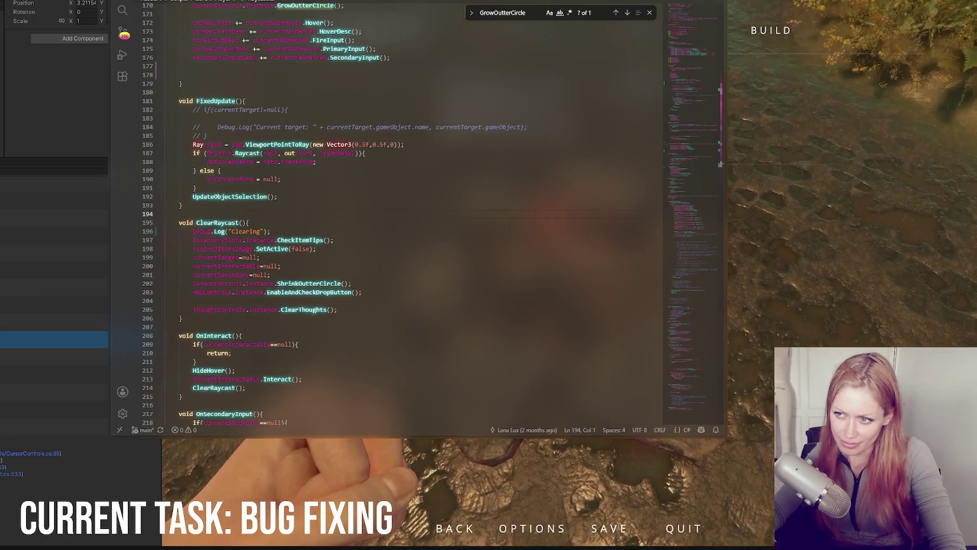
pyautogui.hotkey('alt', 'Tab')
pyautogui.click(11, 474)
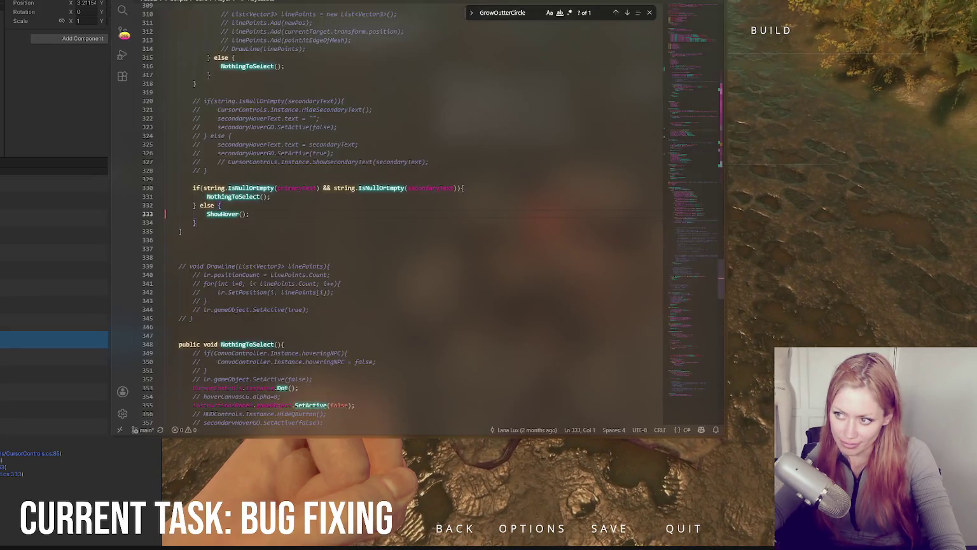
pyautogui.doubleClick(10, 467)
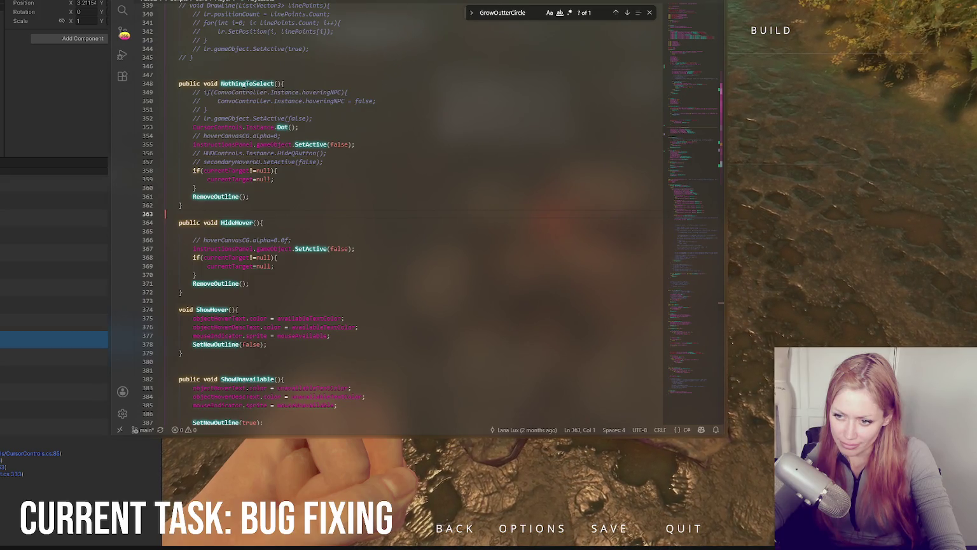
pyautogui.doubleClick(11, 466)
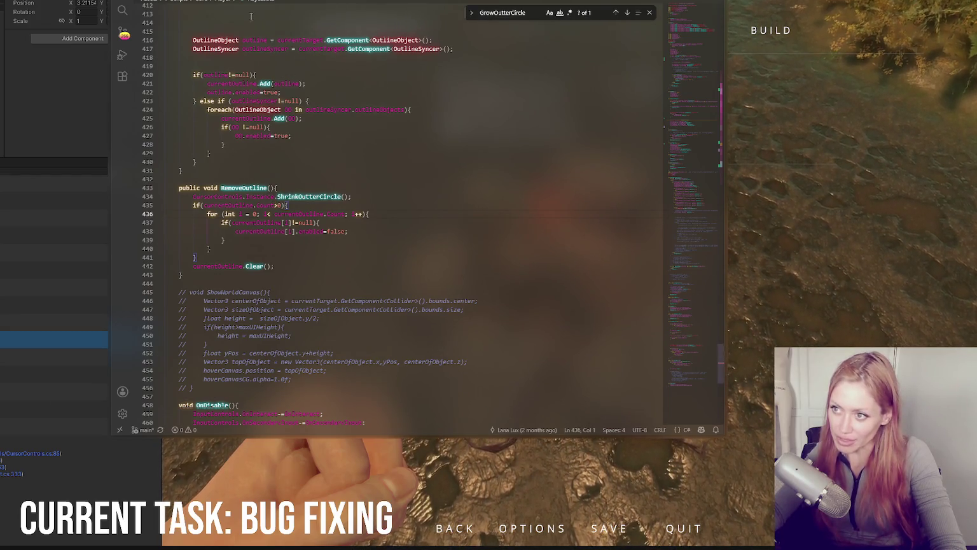
pyautogui.scroll(10, 382, 191)
pyautogui.click(77, 75)
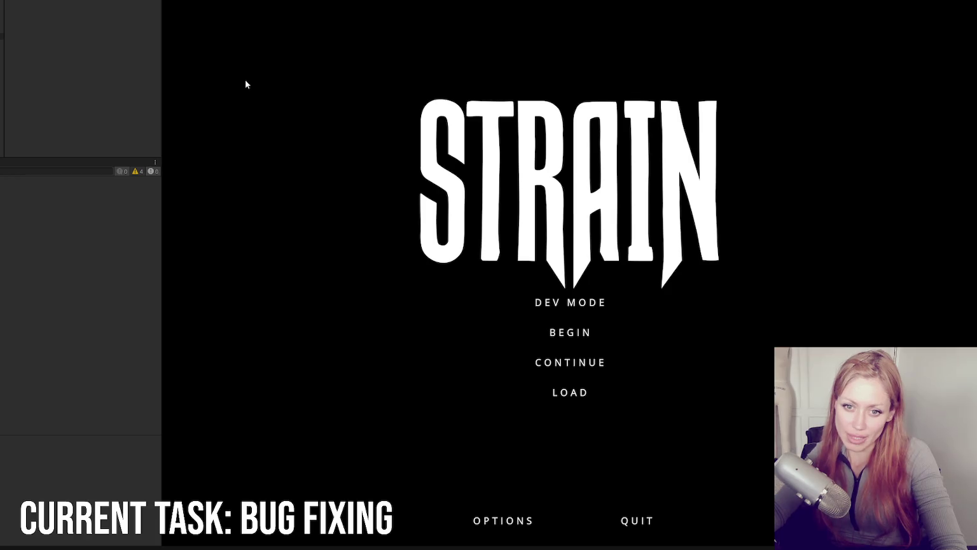
# Replay in dev mode at the campfire and open the logged CursorControls line 85
pyautogui.click(602, 298)
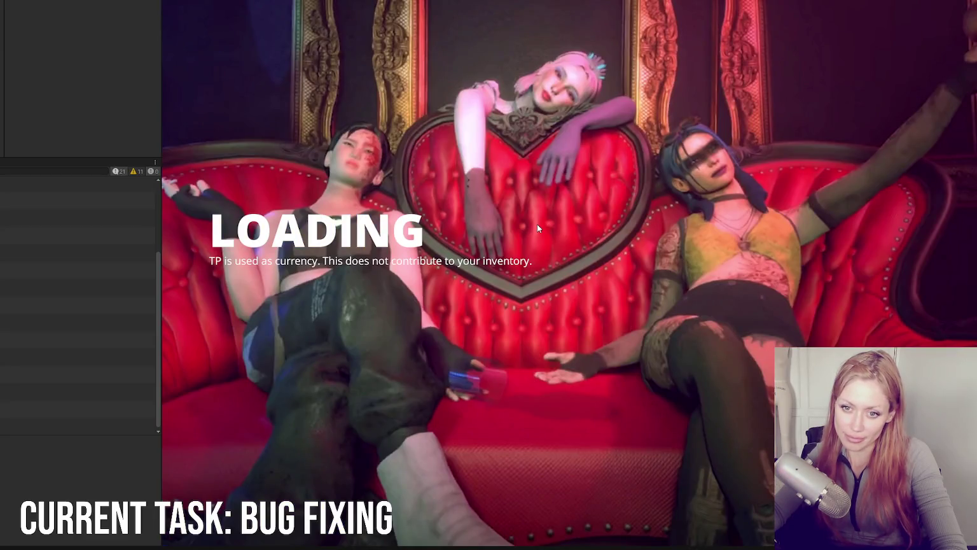
pyautogui.press('Escape')
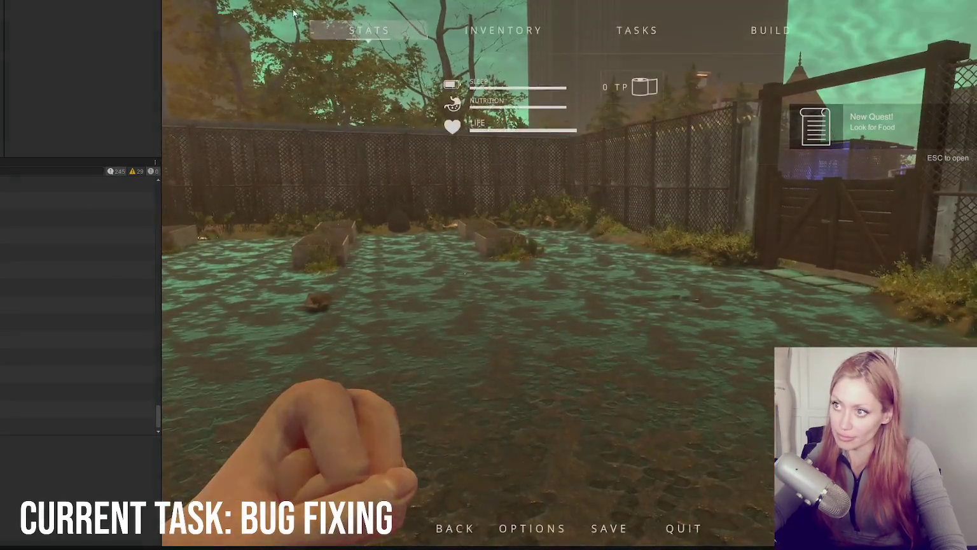
pyautogui.hotkey('ctrl', 'p')
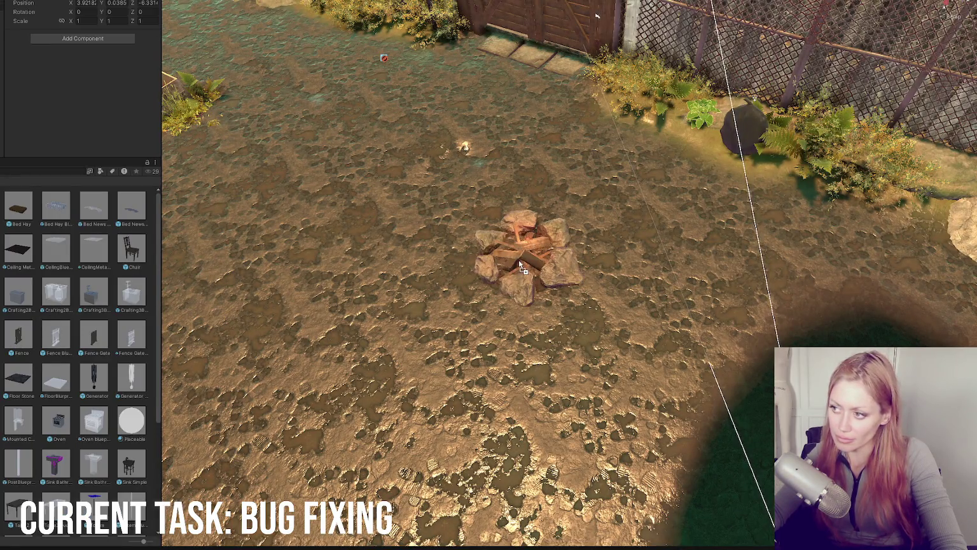
pyautogui.hotkey('ctrl', 'p')
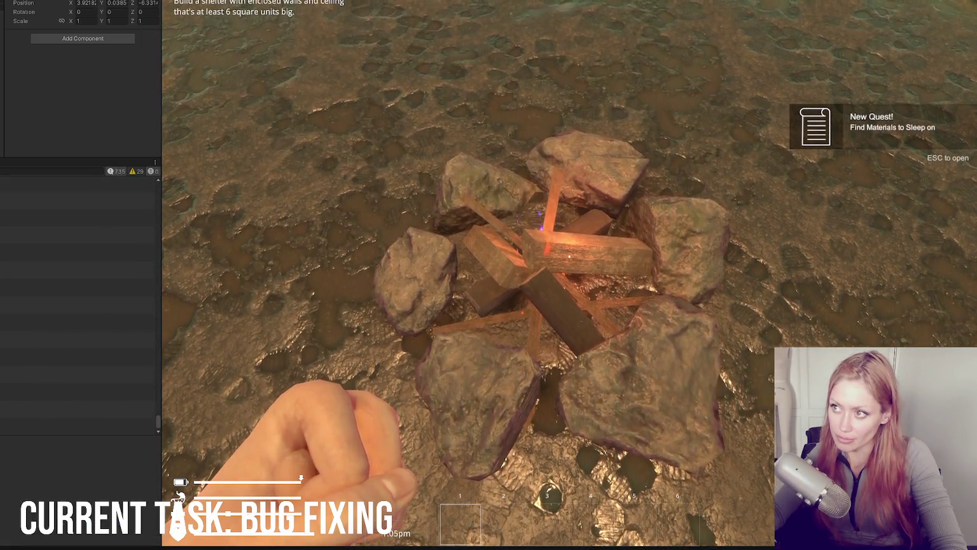
pyautogui.doubleClick(22, 410)
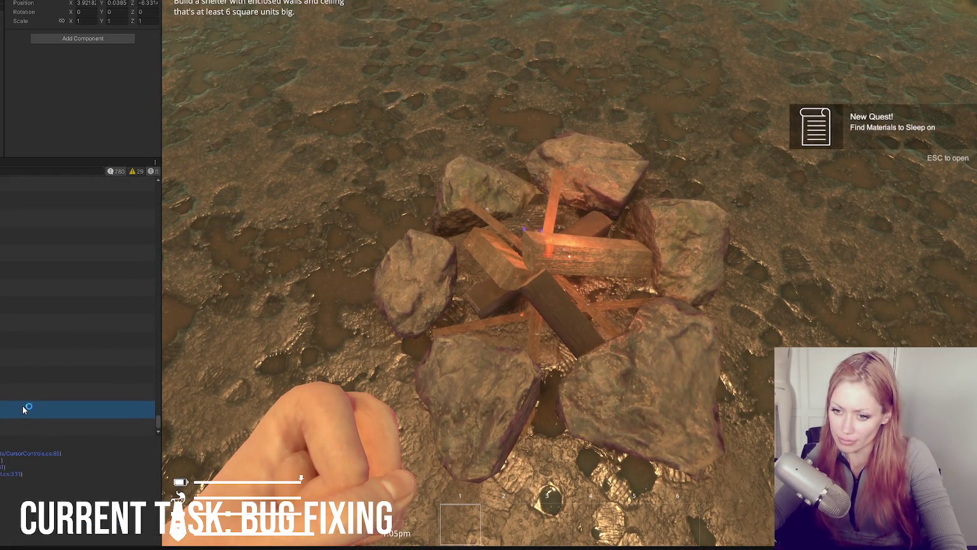
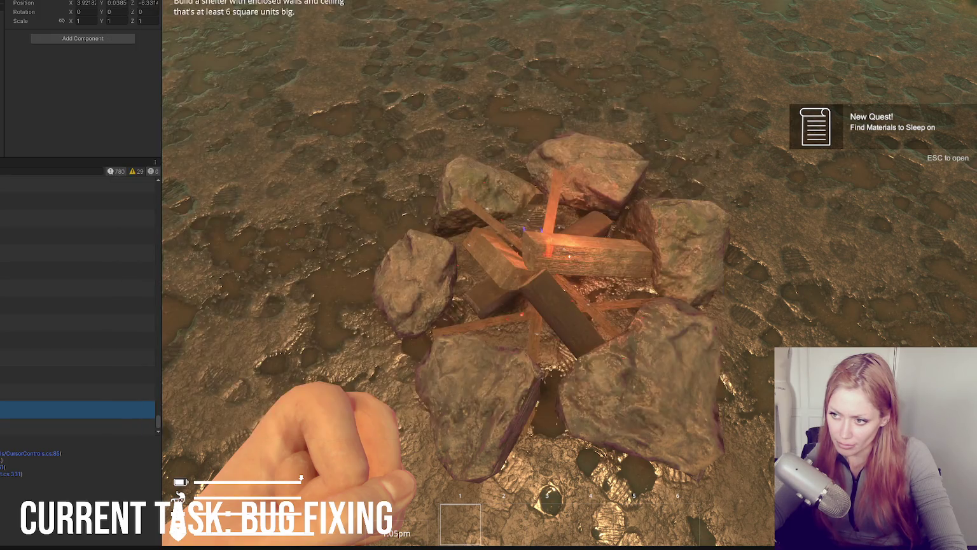
# Search the player script for UpdateObjectSelection and jump to its method definition
pyautogui.scroll(8, 372, 264)
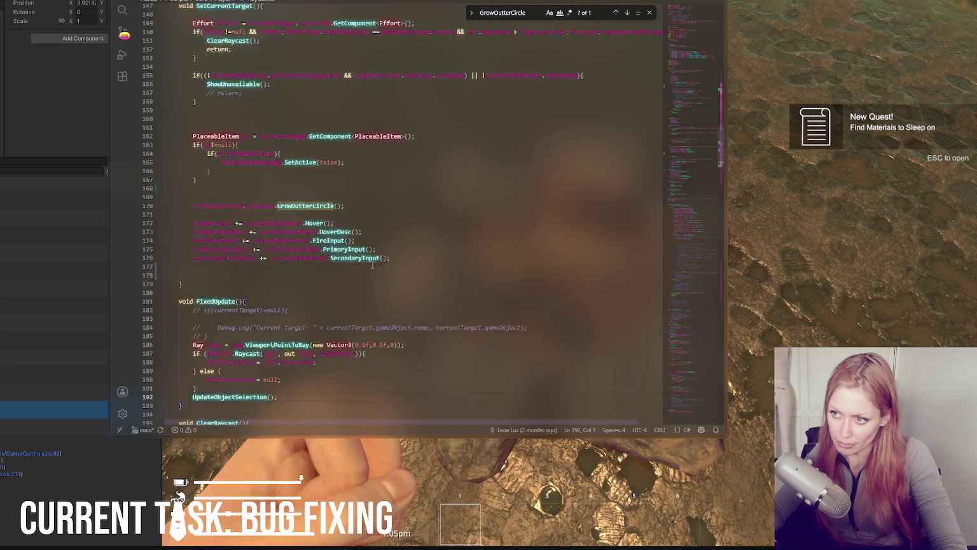
pyautogui.scroll(-6, 372, 263)
pyautogui.doubleClick(225, 259)
pyautogui.hotkey('ctrl', 'f')
pyautogui.click(626, 13)
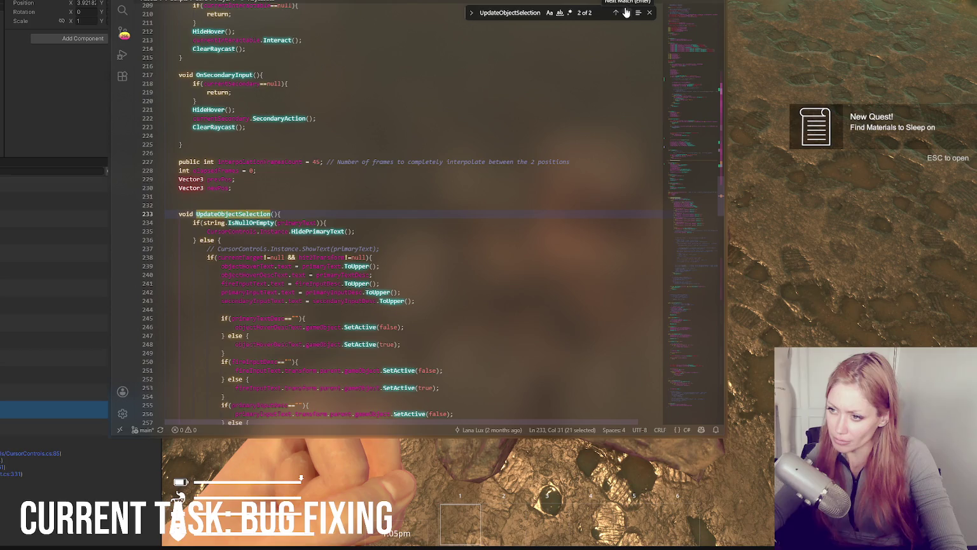
# Compare the UpdateObjectSelection call in FixedUpdate with its definition, then bring the game forward
pyautogui.scroll(-3, 474, 203)
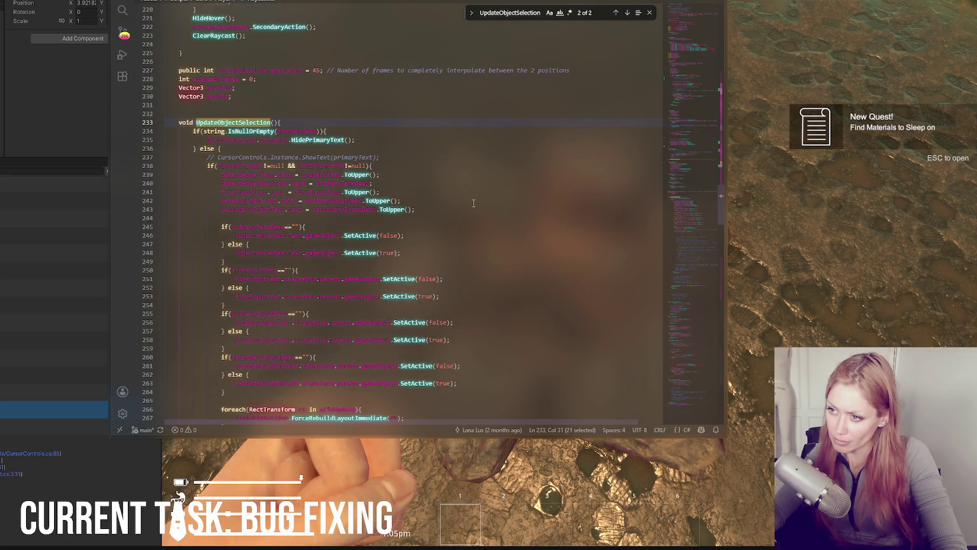
pyautogui.scroll(3, 473, 203)
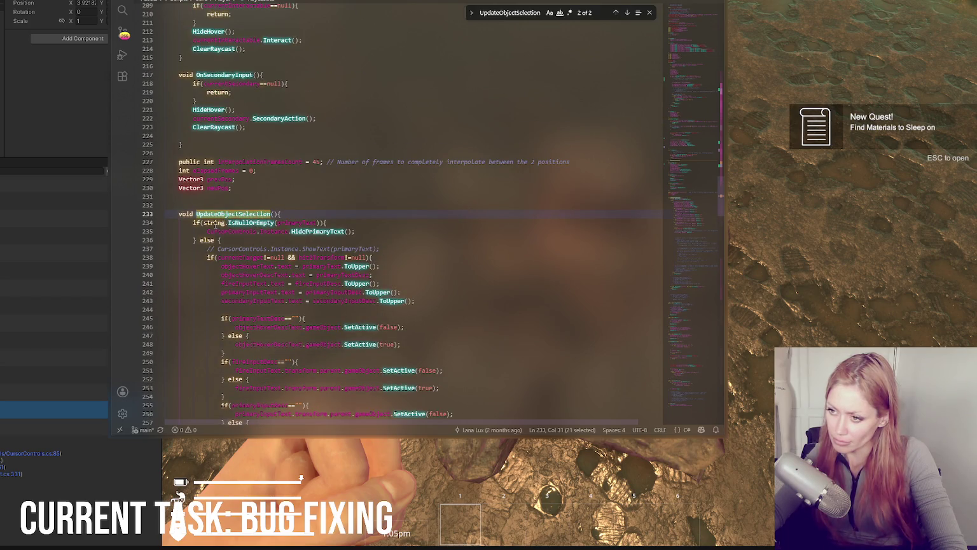
pyautogui.click(615, 14)
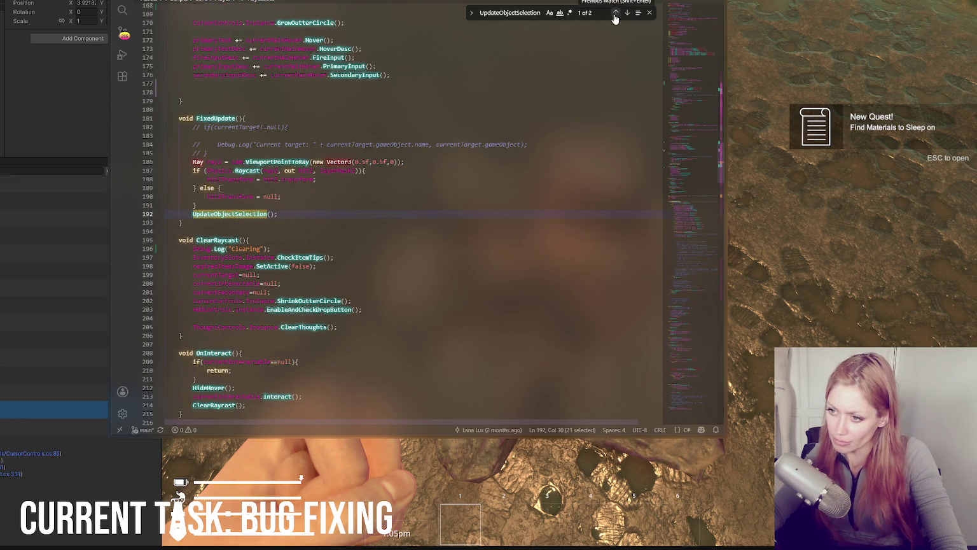
pyautogui.click(626, 13)
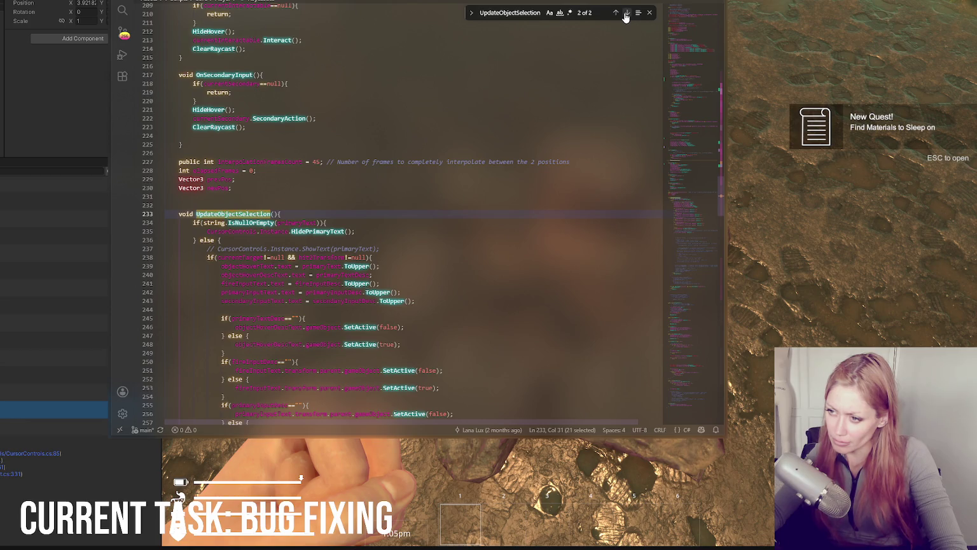
pyautogui.click(626, 14)
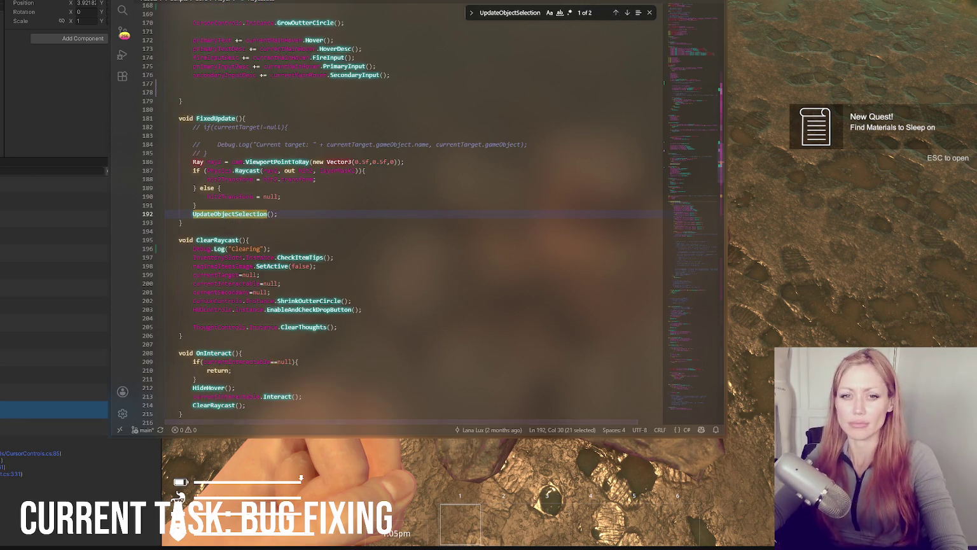
pyautogui.hotkey('alt', 'Tab')
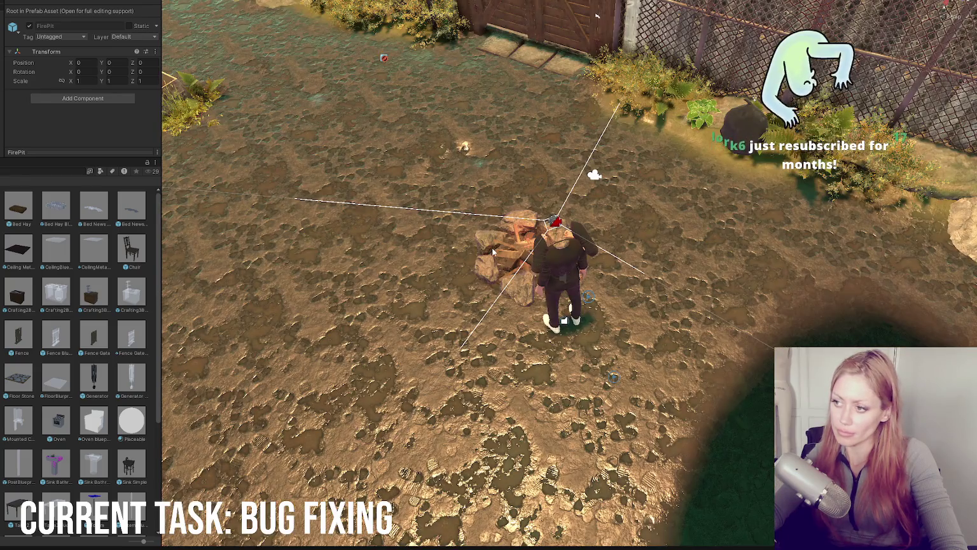
# Select the fire pit, expand its Build Station component, and open BuildStation.cs
pyautogui.click(493, 251)
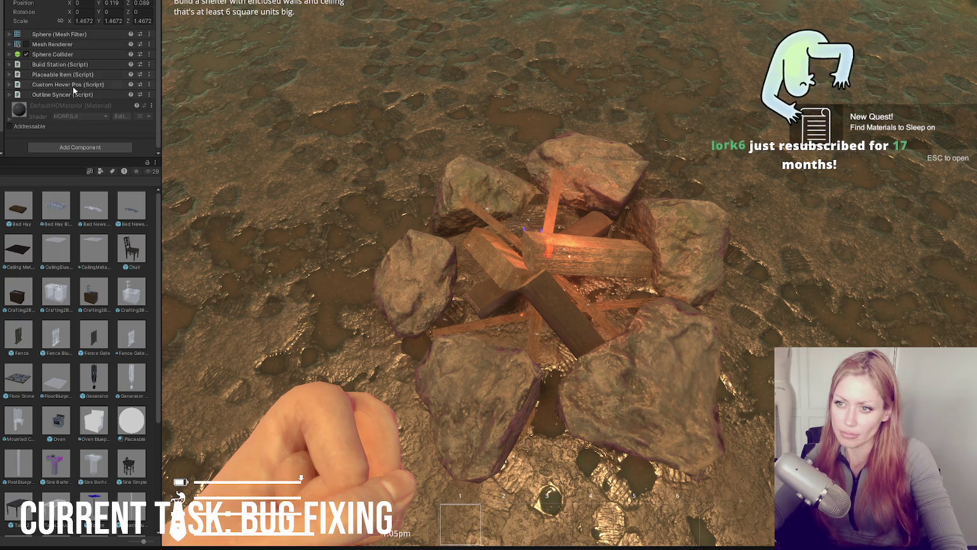
pyautogui.moveTo(64, 63); pyautogui.dragTo(62, 75)
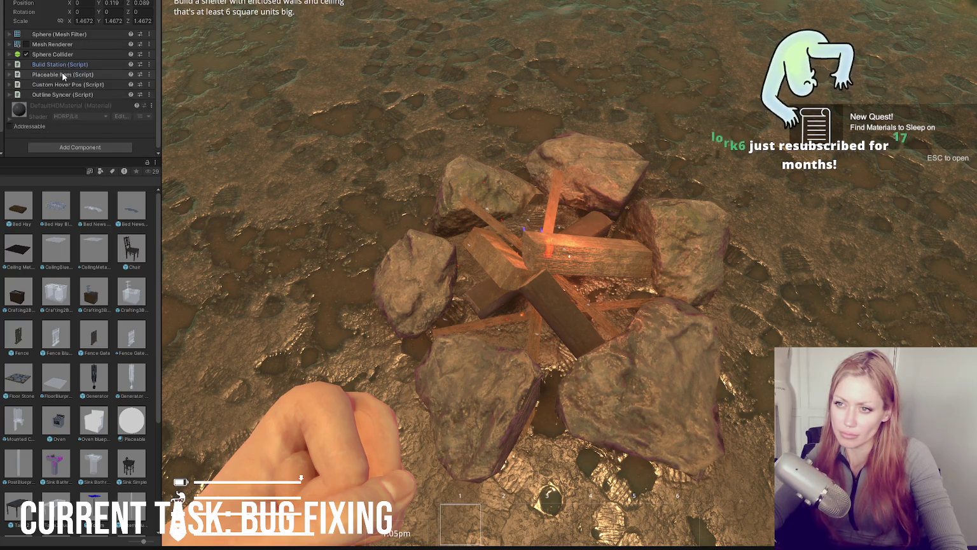
pyautogui.click(62, 63)
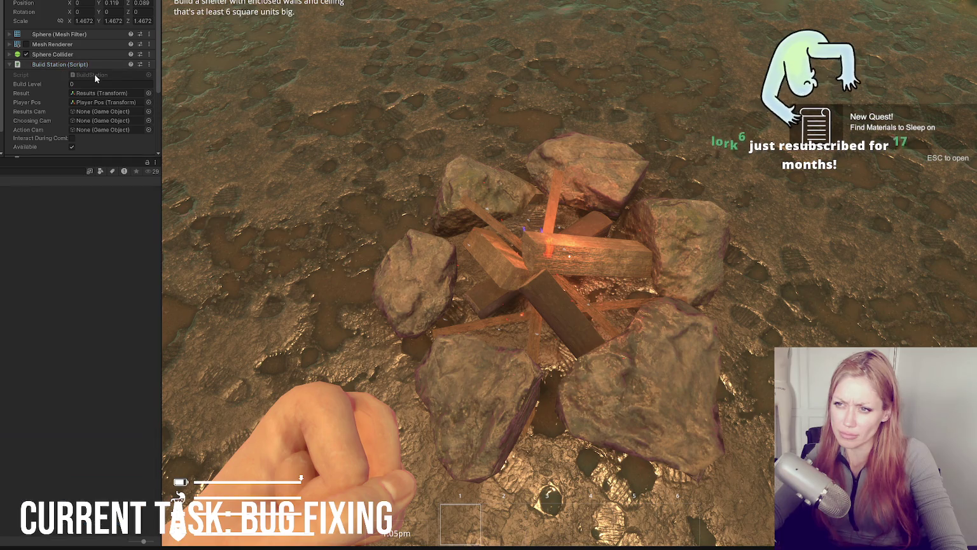
pyautogui.doubleClick(94, 74)
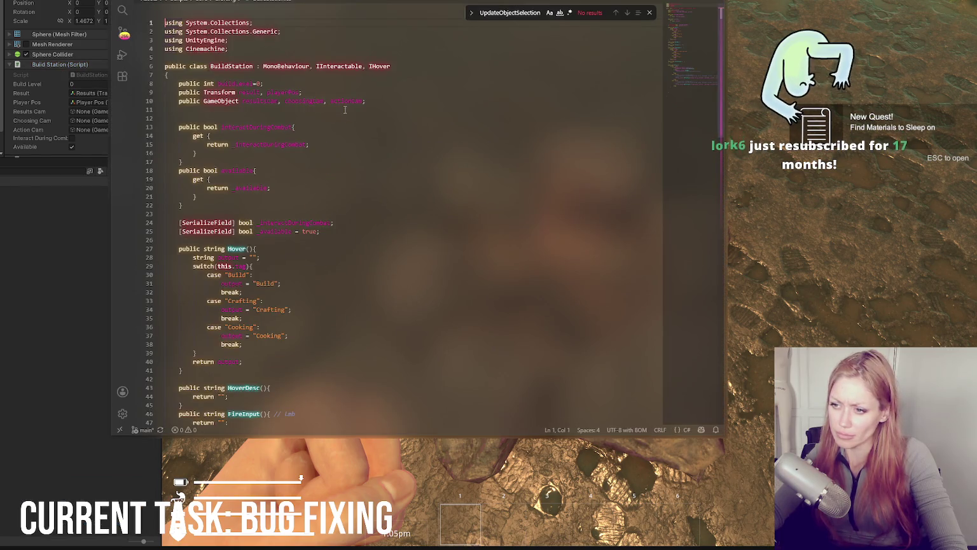
# Flip between BuildStation and the player script to revisit the UpdateObjectSelection definition
pyautogui.scroll(-5, 344, 111)
pyautogui.scroll(-5, 344, 111)
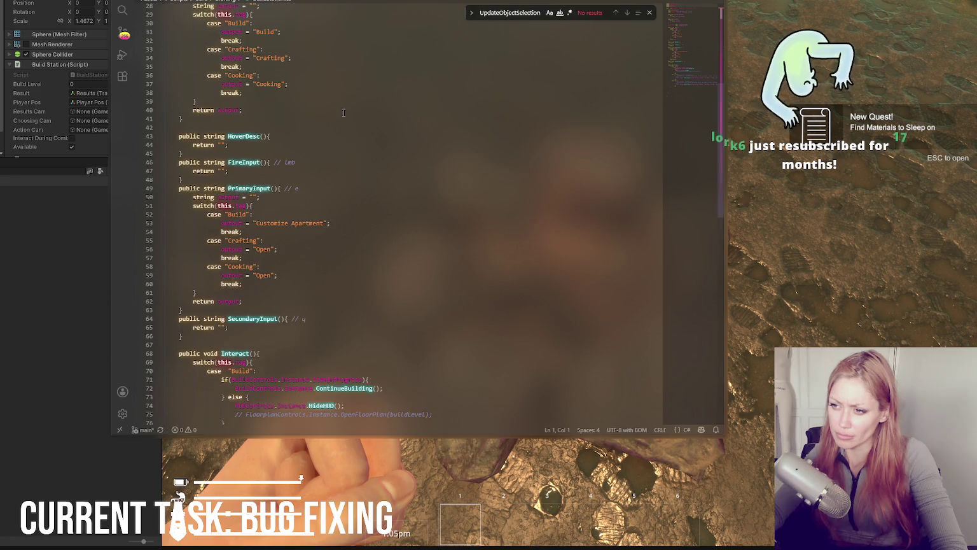
pyautogui.scroll(3, 344, 113)
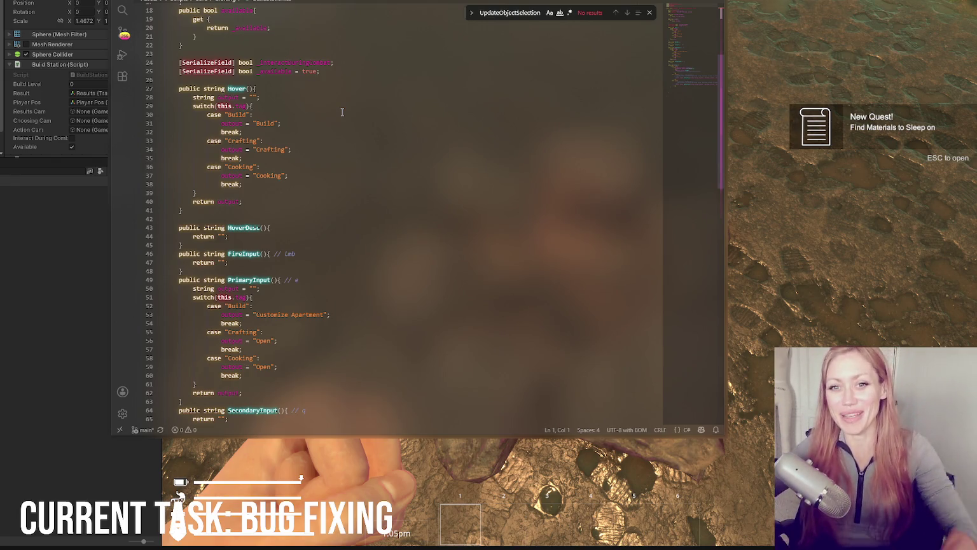
pyautogui.scroll(-5, 341, 112)
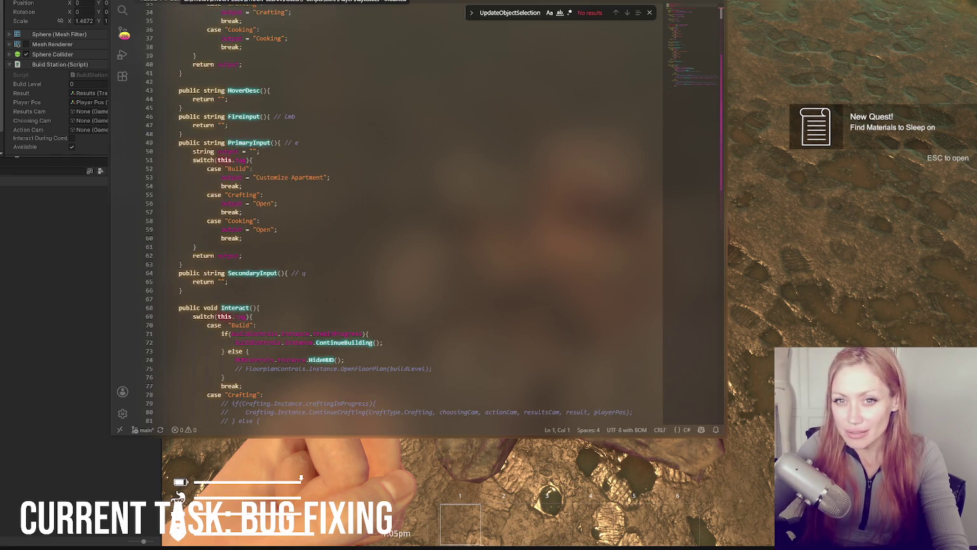
pyautogui.hotkey('ctrl', 'Tab')
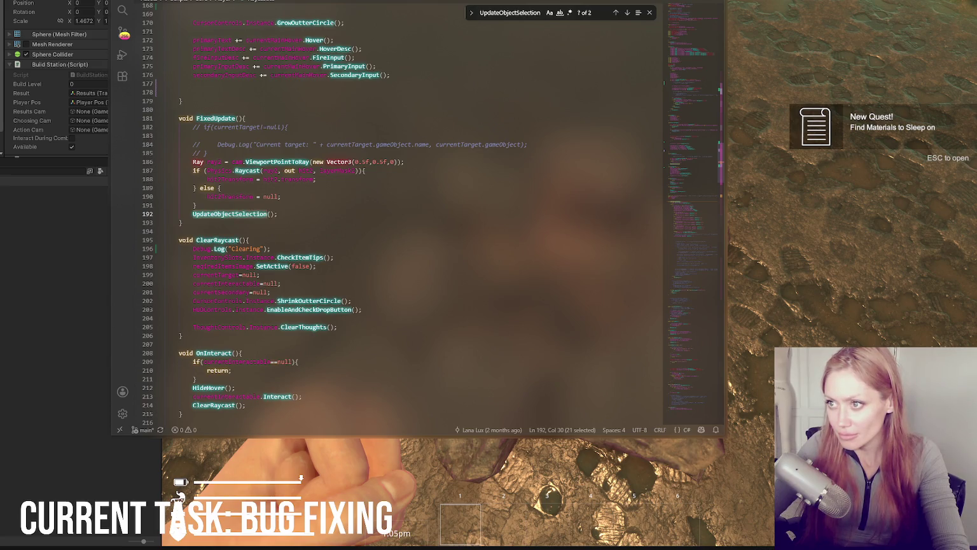
pyautogui.hotkey('ctrl', 'Tab')
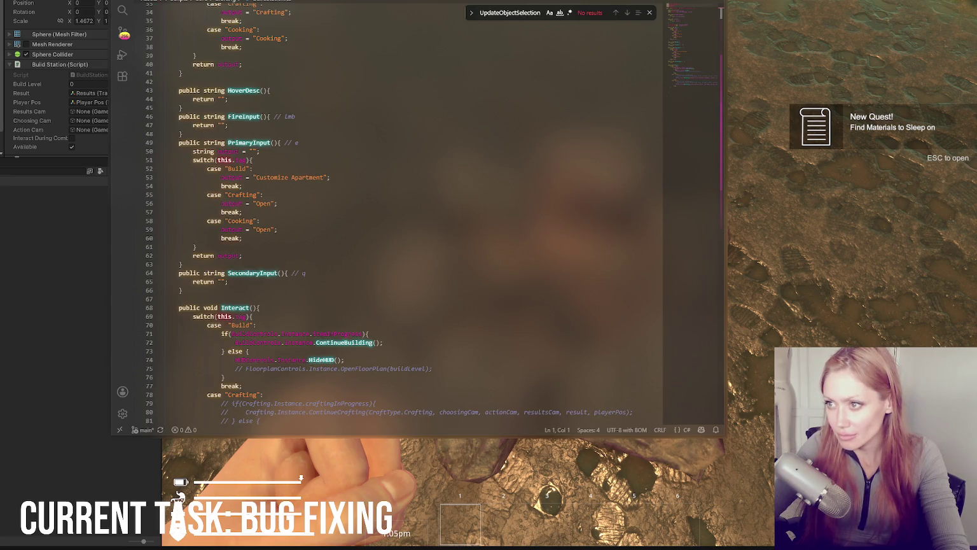
pyautogui.hotkey('ctrl', 'Tab')
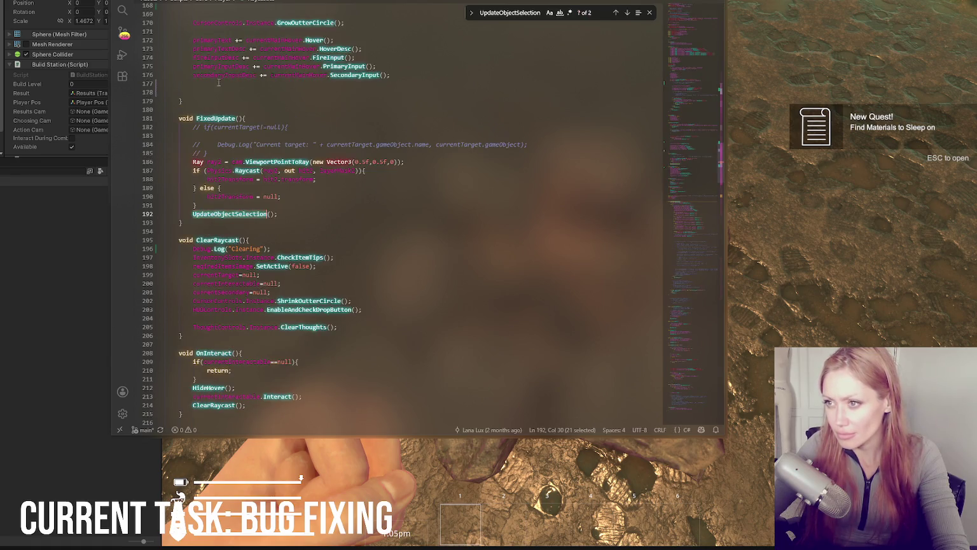
pyautogui.click(230, 215)
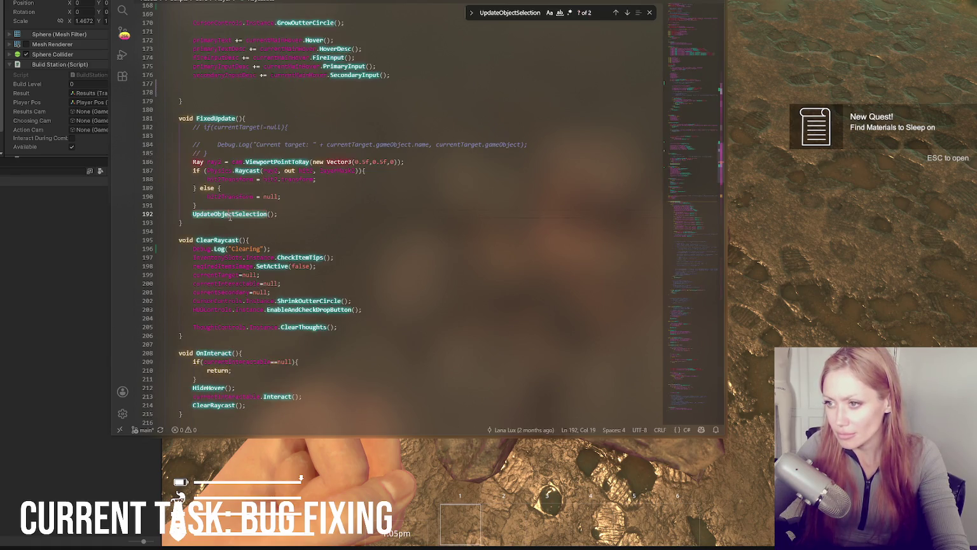
pyautogui.click(617, 13)
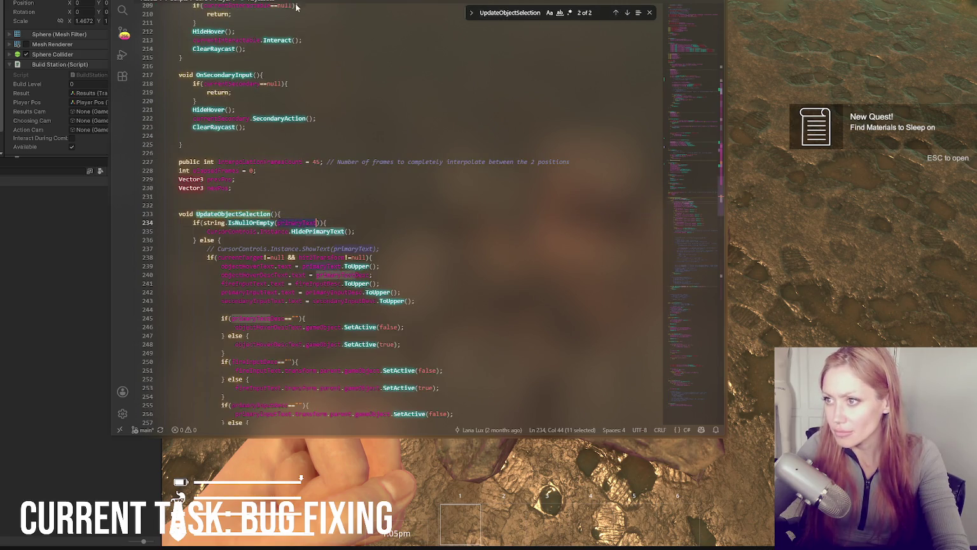
pyautogui.hotkey('ctrl', 'Tab')
# Find primaryText at line 173 of the player script, where HoverDesc fills it
pyautogui.hotkey('ctrl', 'f')
pyautogui.write('primaryText')
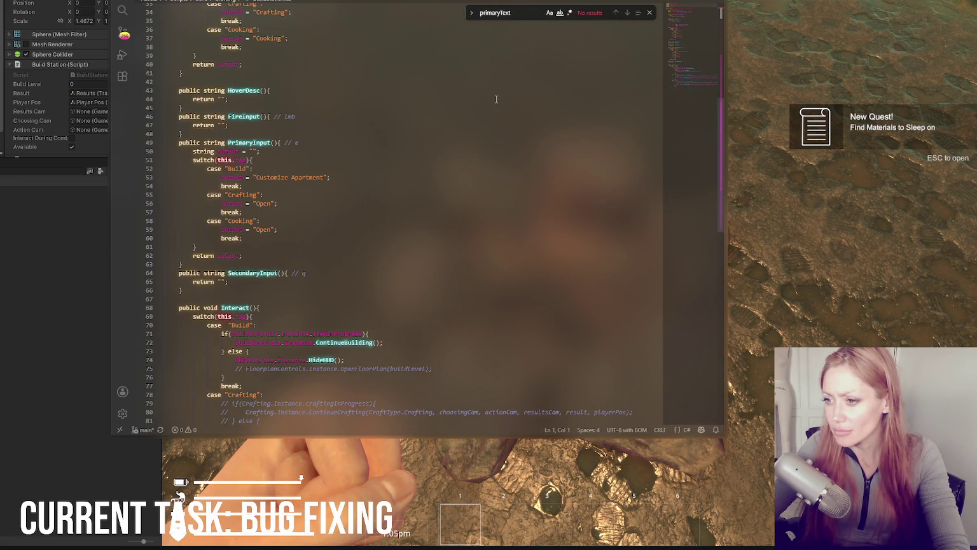
pyautogui.scroll(5, 285, 113)
pyautogui.hotkey('ctrl', 'Tab')
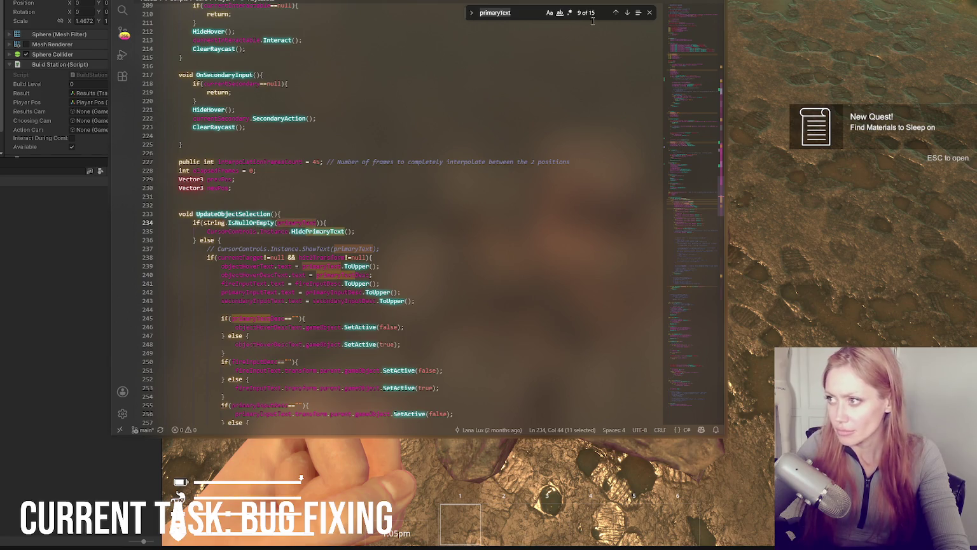
pyautogui.click(616, 13)
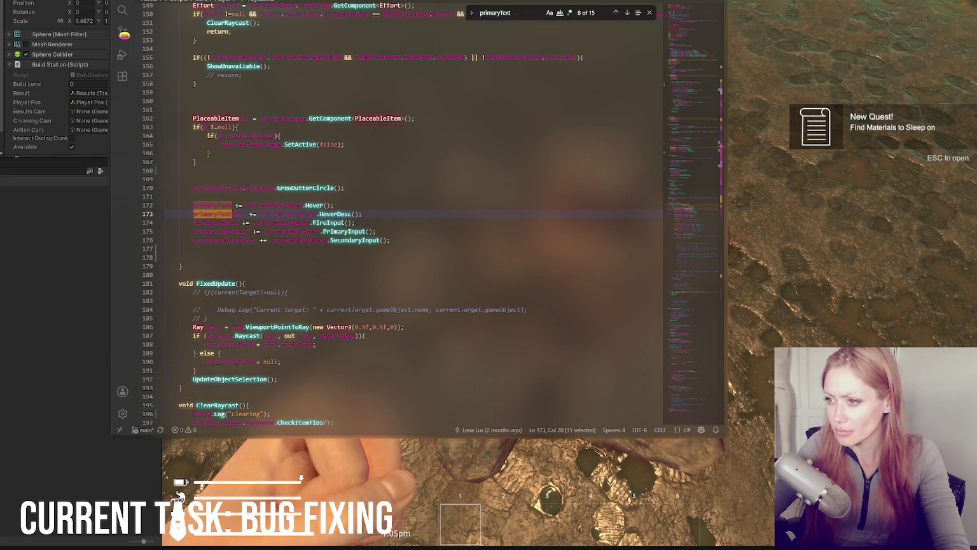
pyautogui.hotkey('ctrl', 'Tab')
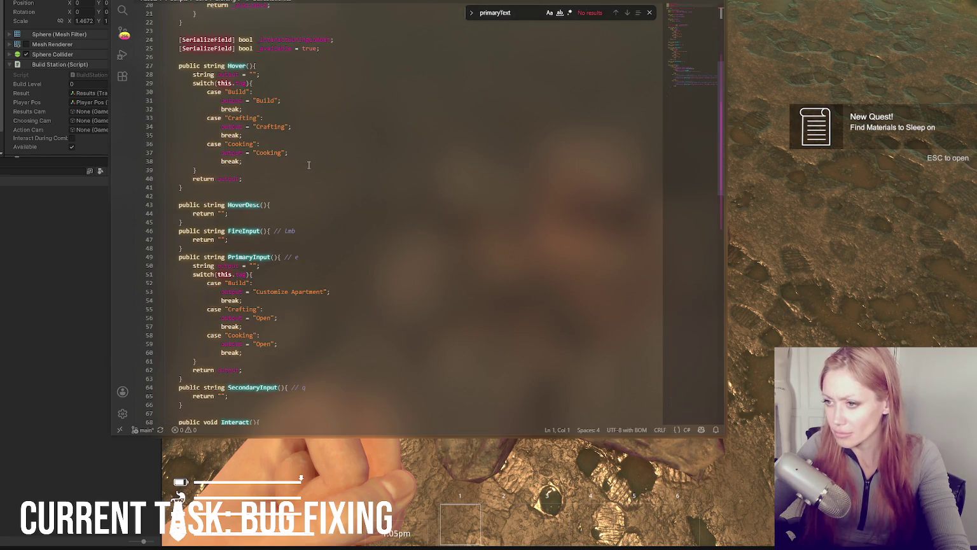
# Test-edit HoverDesc's empty return string and move to the HoverDesc method header
pyautogui.click(222, 213)
pyautogui.write('aa')
pyautogui.click(229, 240)
pyautogui.click(302, 204)
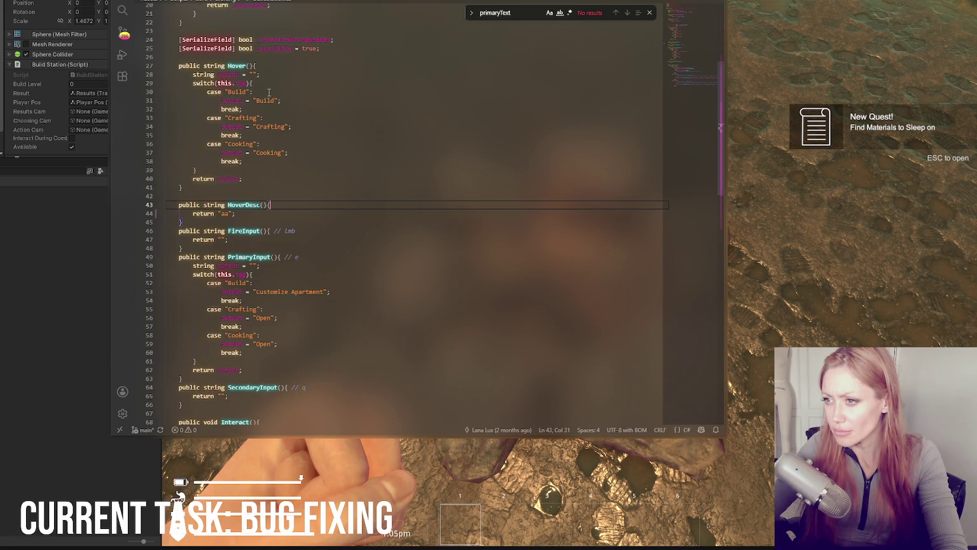
# Copy Hover's Build/Crafting/Cooking switch block into HoverDesc, replacing its return line
pyautogui.moveTo(251, 170)
pyautogui.mouseDown()
pyautogui.moveTo(276, 83)
pyautogui.moveTo(261, 65)
pyautogui.mouseUp()
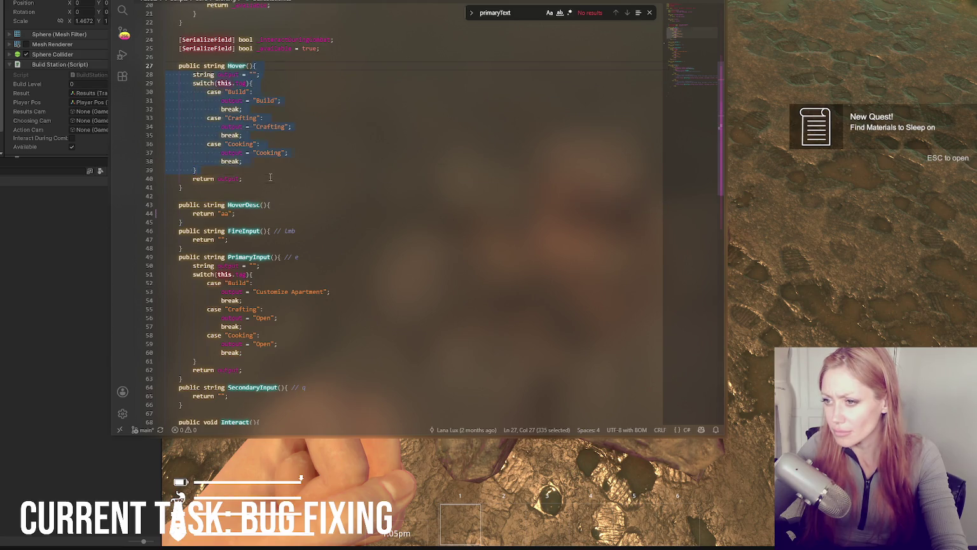
pyautogui.hotkey('ctrl', 'c')
pyautogui.moveTo(280, 214); pyautogui.dragTo(280, 205)
pyautogui.hotkey('ctrl', 'v')
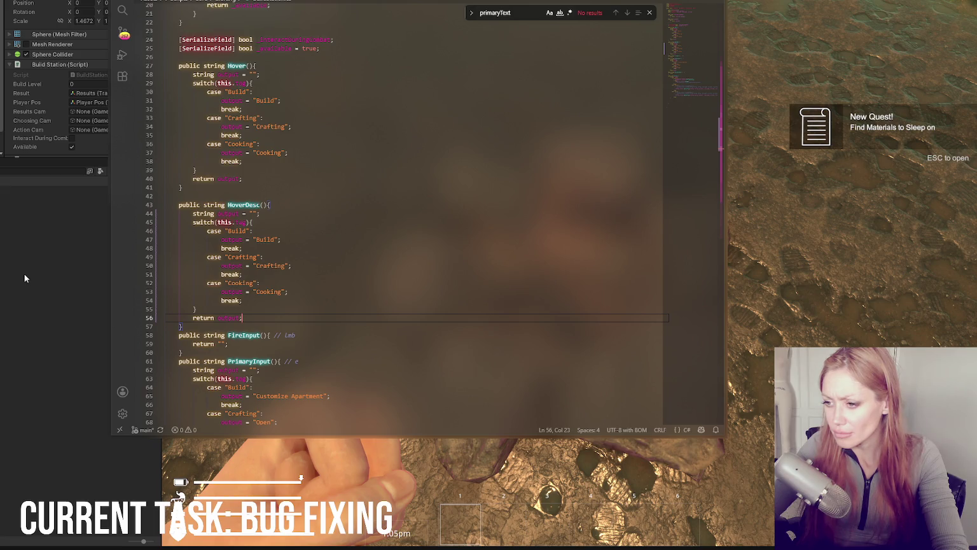
pyautogui.hotkey('ctrl', 'Tab')
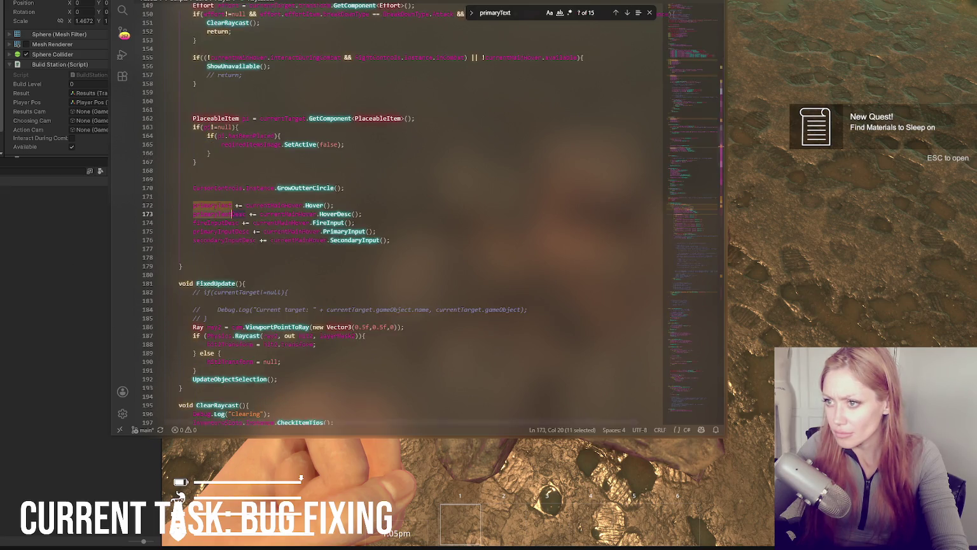
pyautogui.hotkey('ctrl', 'Tab')
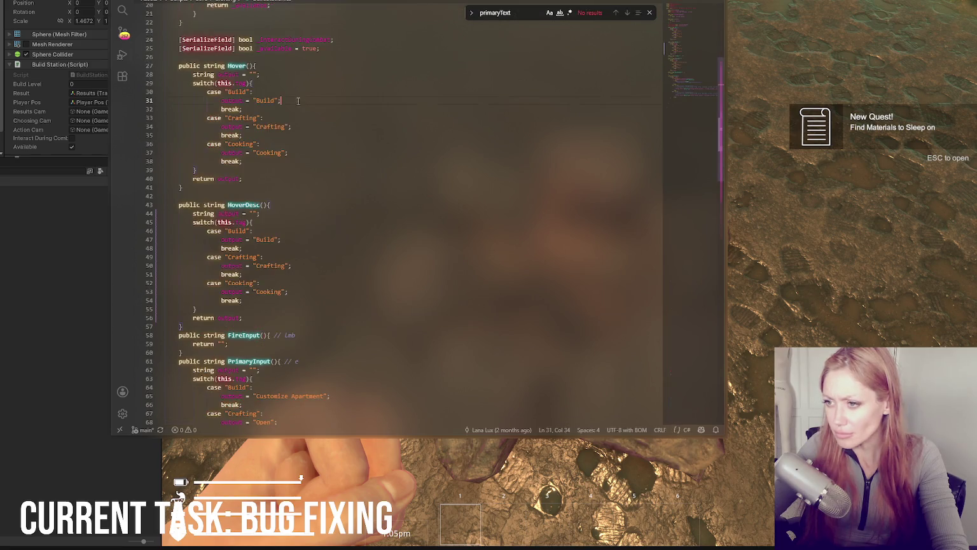
pyautogui.hotkey('alt', 'Tab')
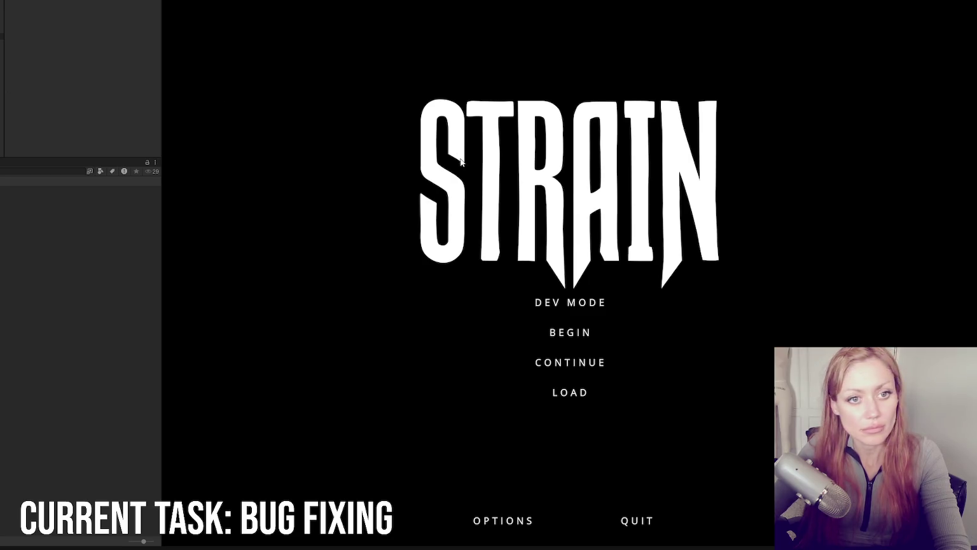
# Launch the game in DEV MODE and open the pause menu once the yard level loads
pyautogui.click(542, 304)
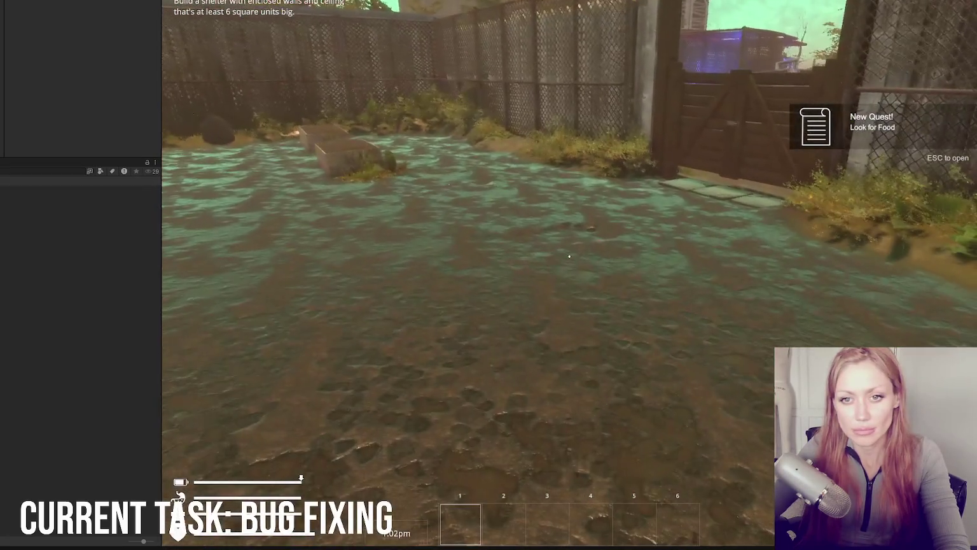
pyautogui.press('Escape')
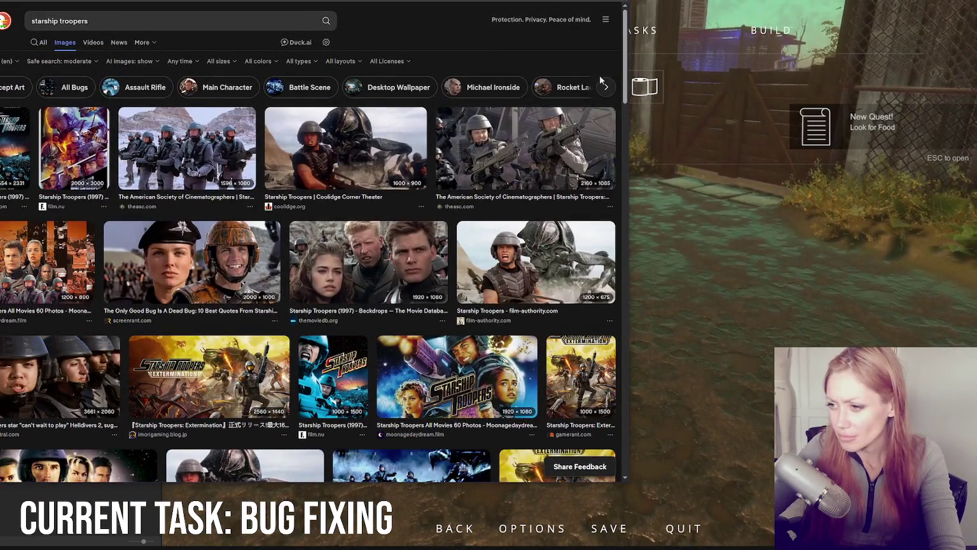
# Scroll through the 'starship troopers' image results on DuckDuckGo
pyautogui.scroll(-2, 586, 91)
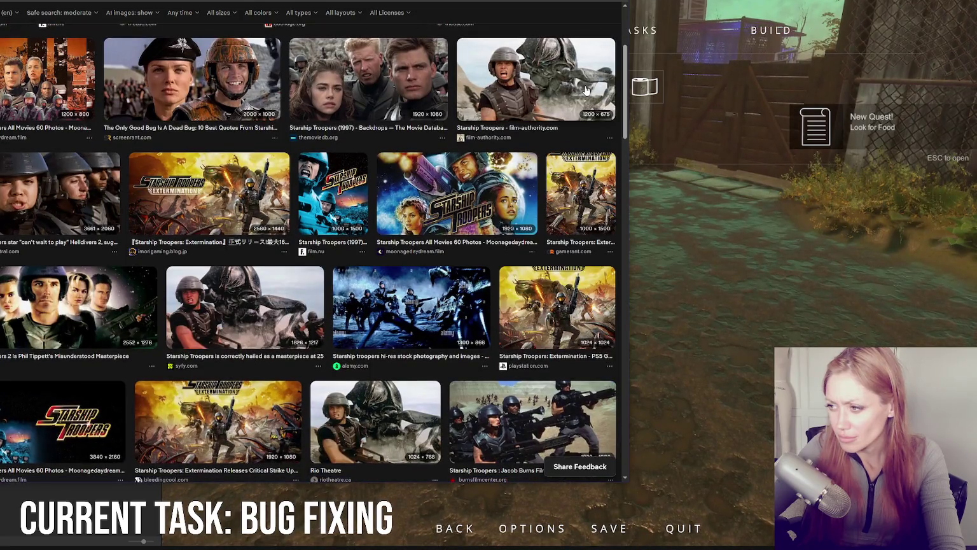
pyautogui.scroll(-3, 586, 91)
pyautogui.scroll(-4, 586, 91)
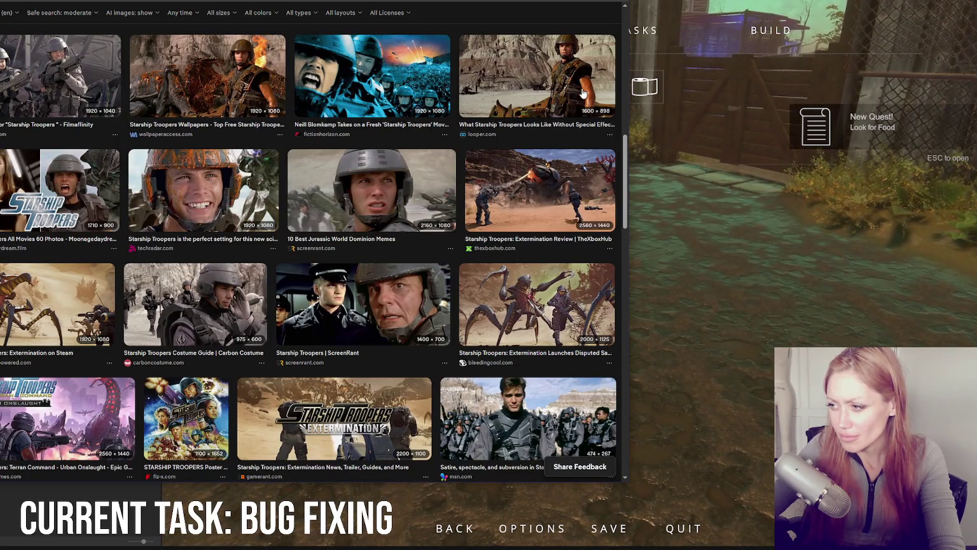
pyautogui.scroll(-4, 429, 45)
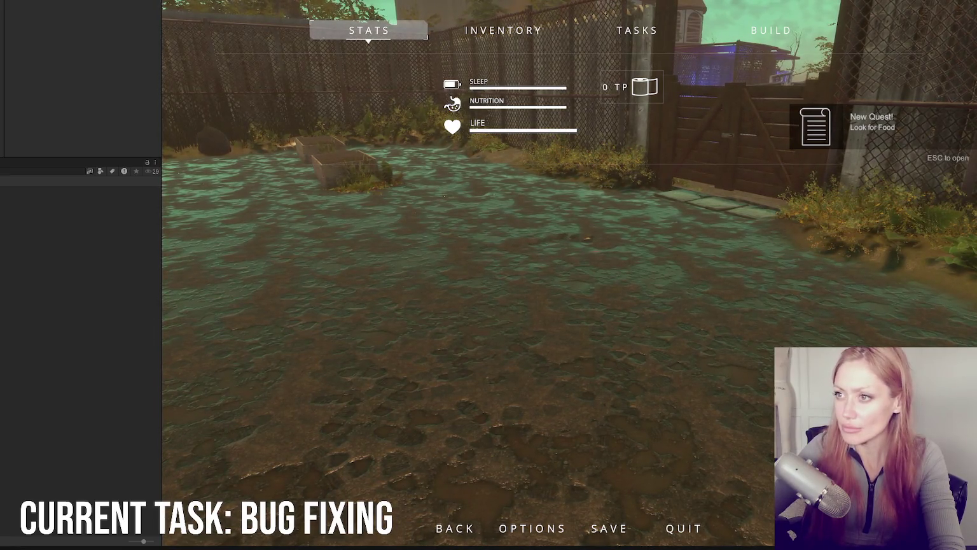
# Drag a campfire prefab from the Furniture folder onto the ground in the scene
pyautogui.press('Escape')
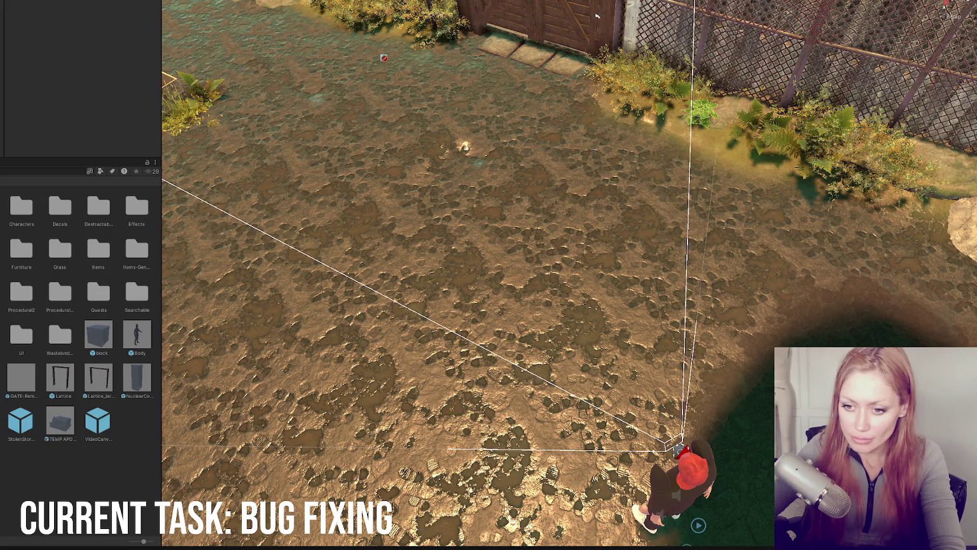
pyautogui.doubleClick(21, 251)
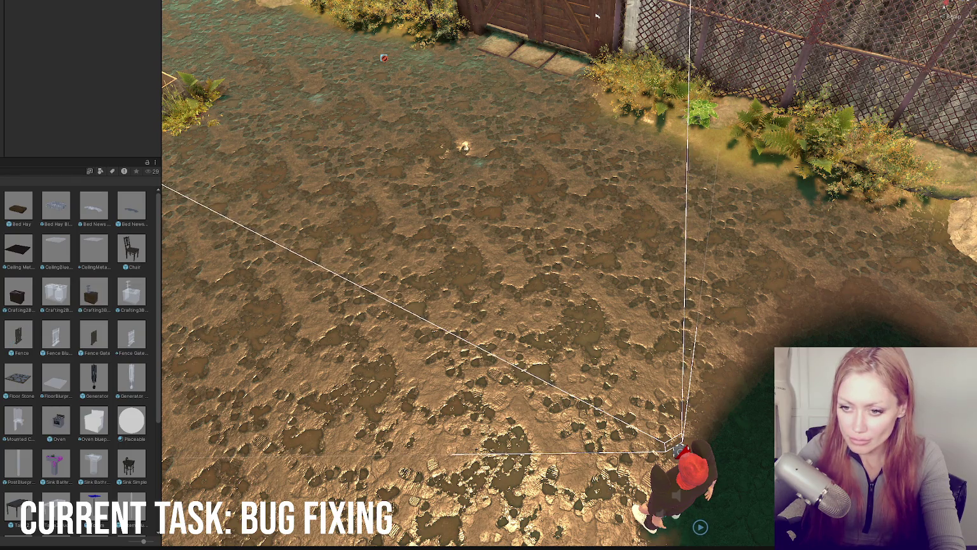
pyautogui.scroll(-2, 80, 357)
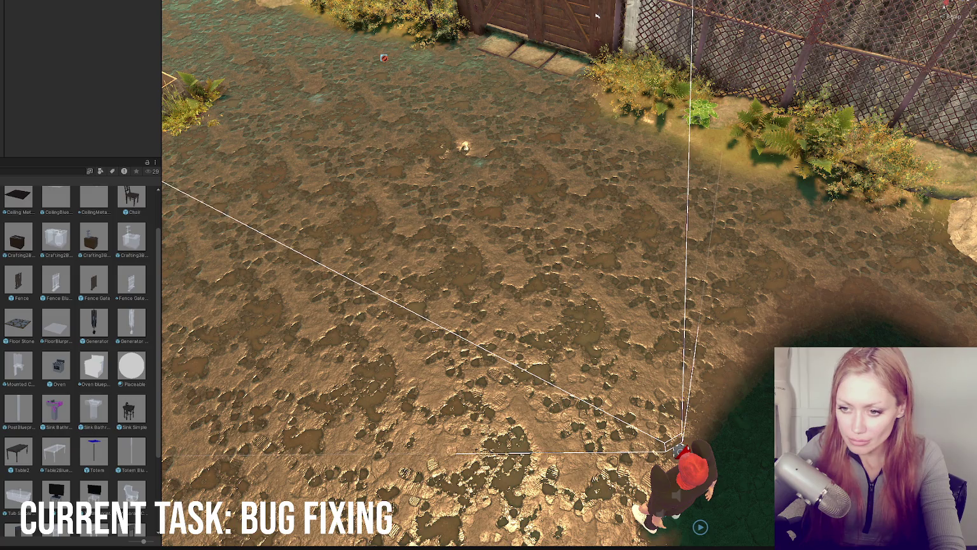
pyautogui.moveTo(94, 493)
pyautogui.mouseDown()
pyautogui.moveTo(339, 232)
pyautogui.moveTo(338, 248)
pyautogui.mouseUp()
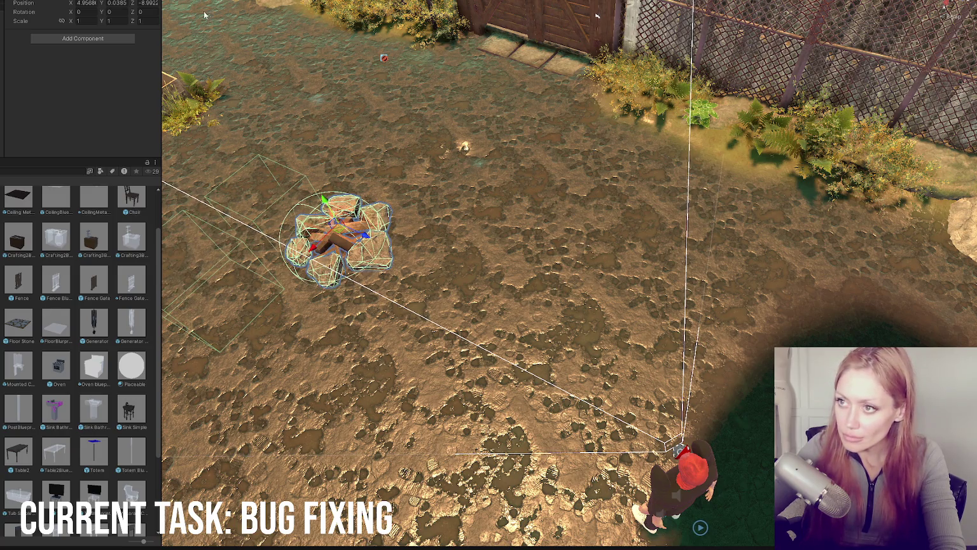
# Playtest walking the player up to the campfire, then stop Play mode
pyautogui.hotkey('ctrl', '2')
pyautogui.press('Escape')
pyautogui.press('w')
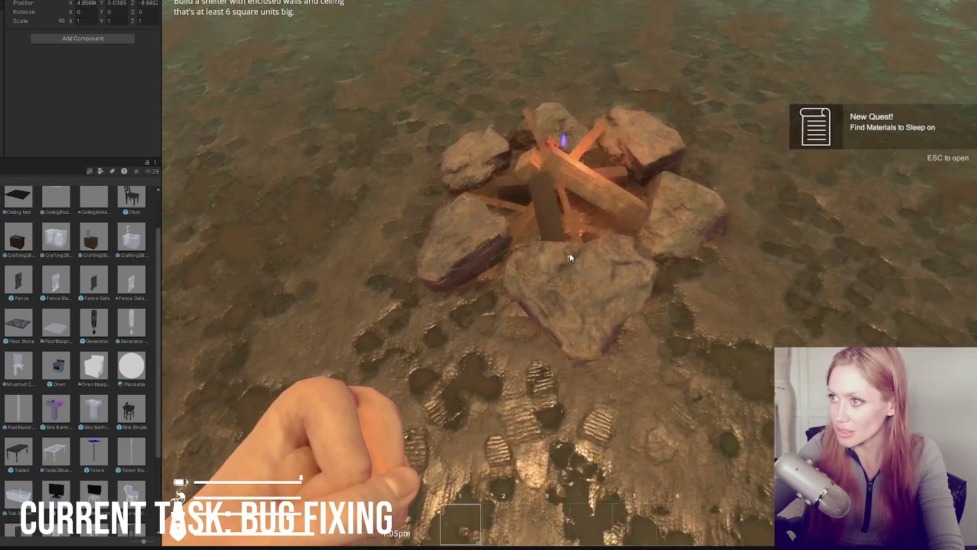
pyautogui.press('Escape')
pyautogui.hotkey('ctrl', 'p')
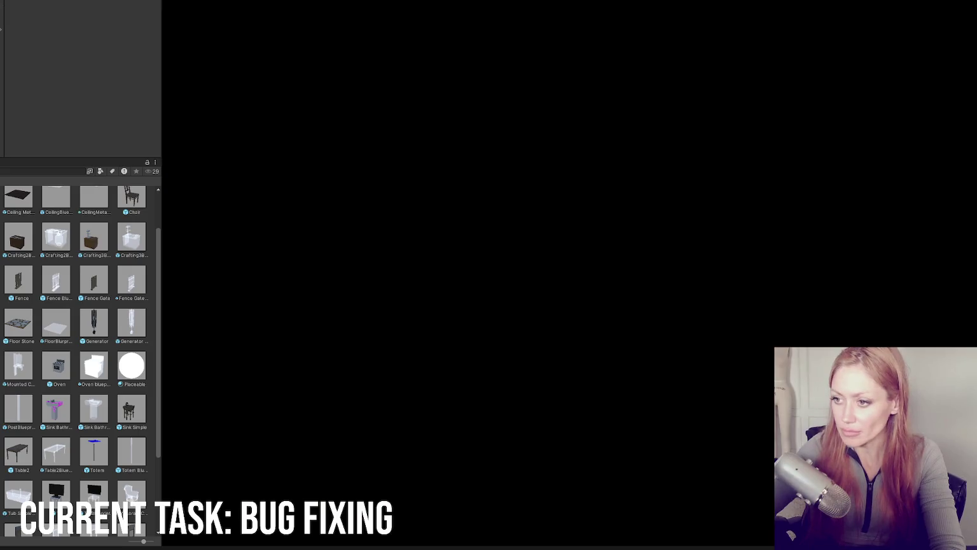
# Undo the pasted switch so HoverDesc returns an empty string again
pyautogui.hotkey('alt', 'Tab')
pyautogui.hotkey('ctrl', 'z')
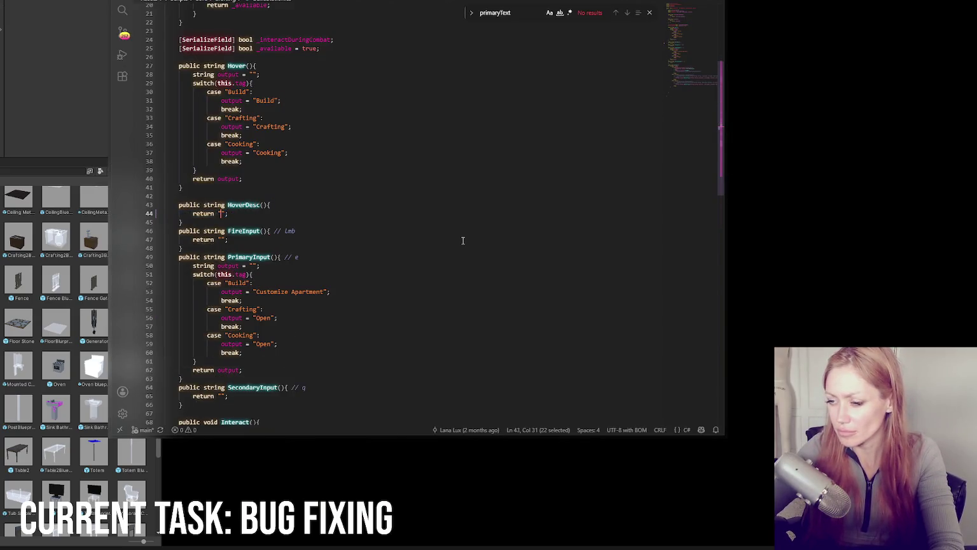
pyautogui.hotkey('ctrl', 'Tab')
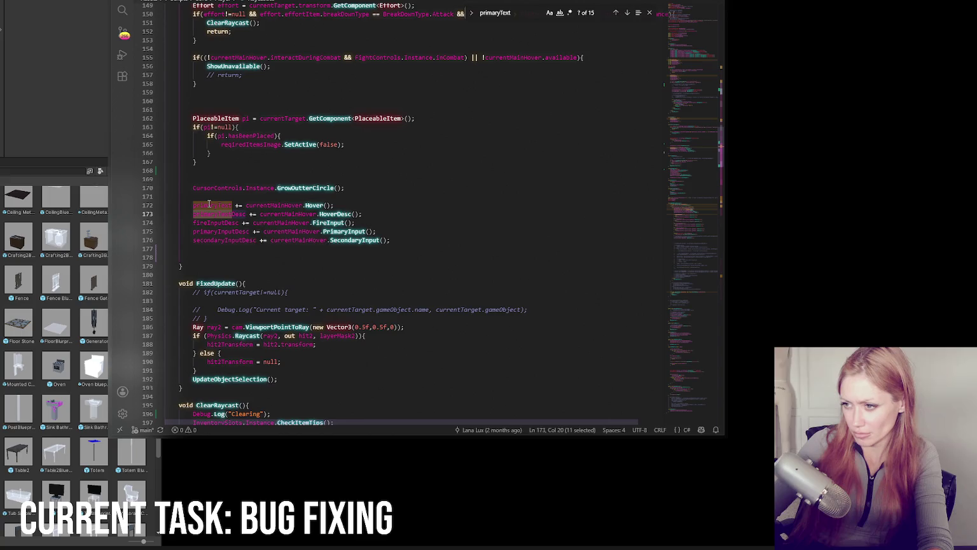
# Step to primaryText at line 234 and review the hover-text code below it
pyautogui.click(627, 13)
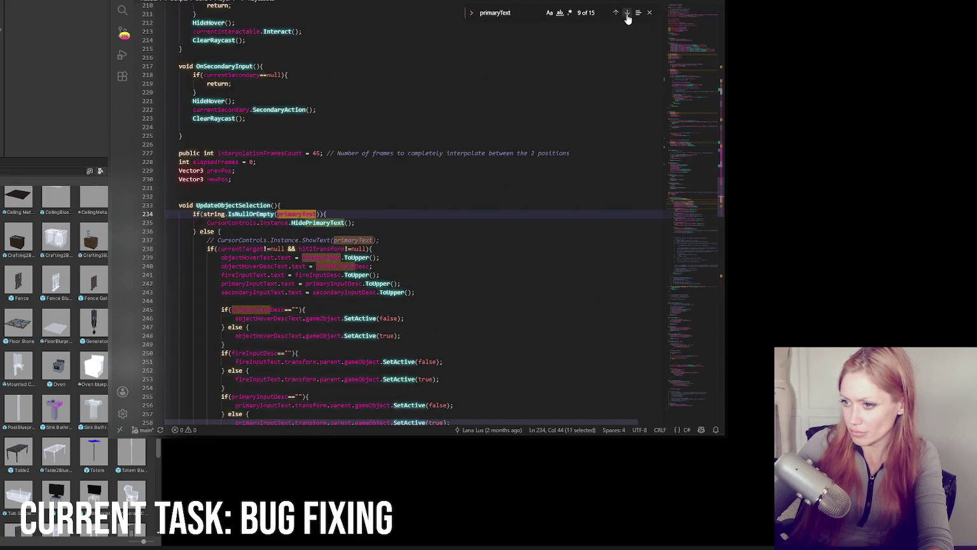
pyautogui.click(394, 210)
pyautogui.scroll(-5, 392, 210)
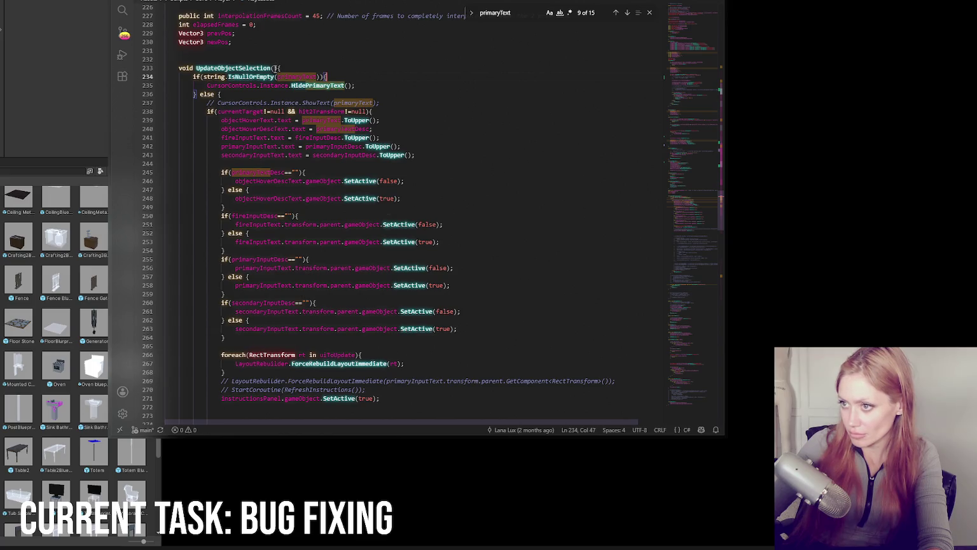
pyautogui.scroll(-15, 281, 95)
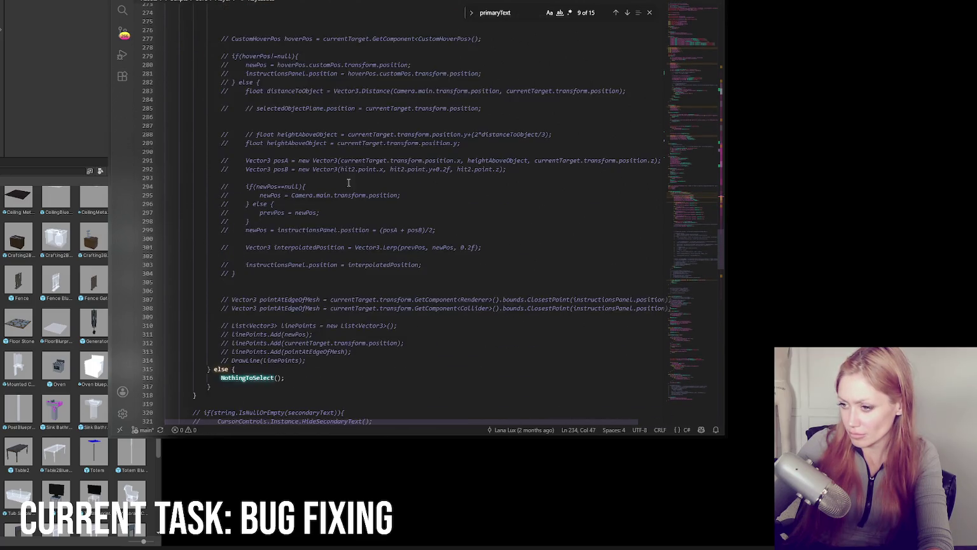
pyautogui.scroll(-5, 350, 179)
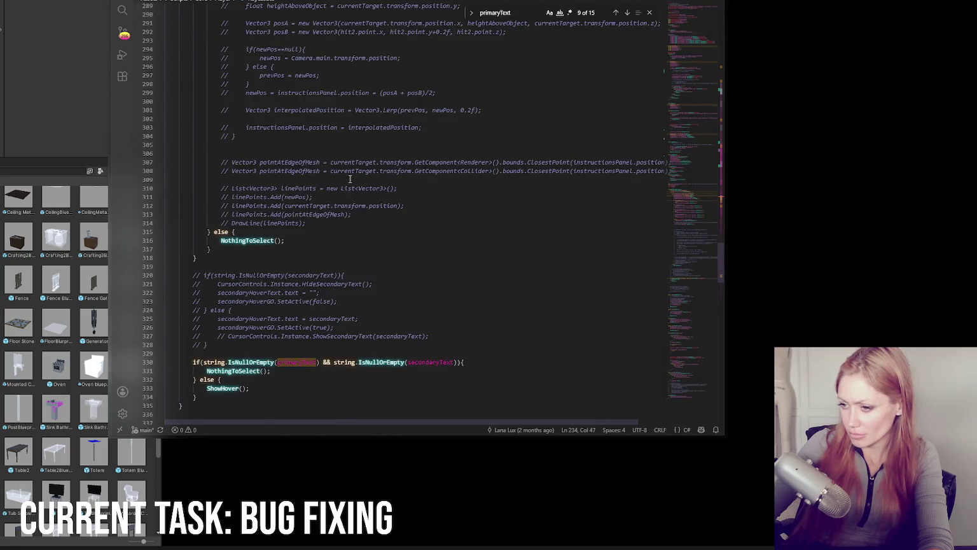
pyautogui.hotkey('alt', 'Tab')
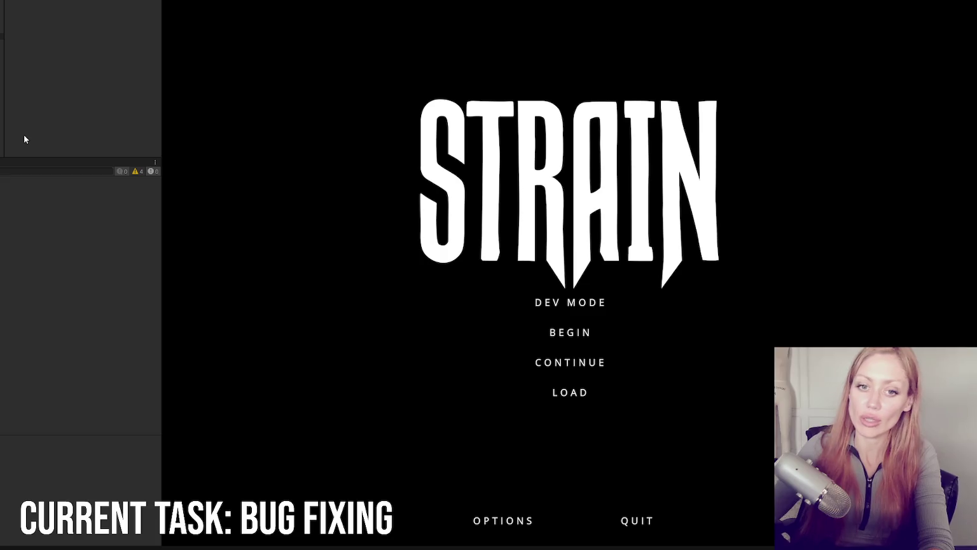
# Start the recompiled game in DEV MODE, toggle the pause menu, and show the Project panel
pyautogui.click(547, 305)
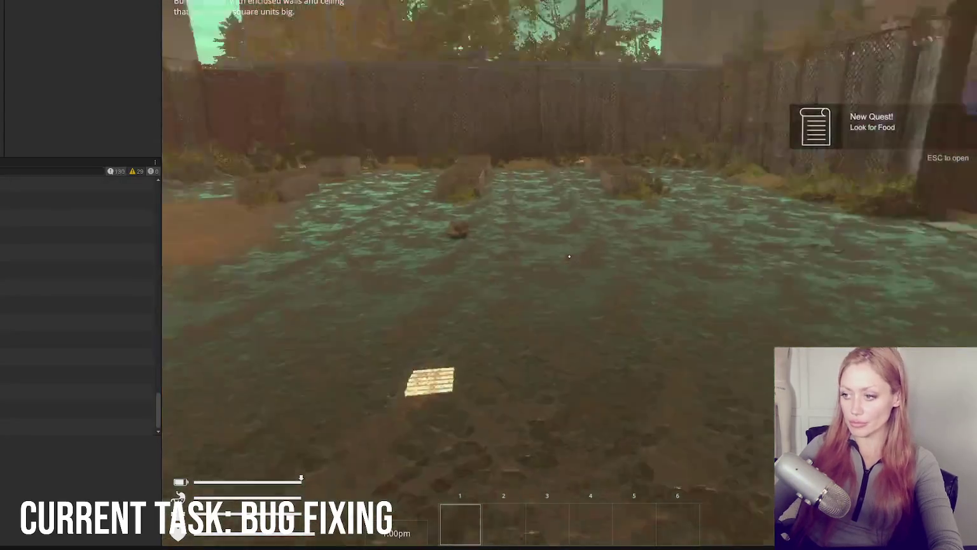
pyautogui.press('Escape')
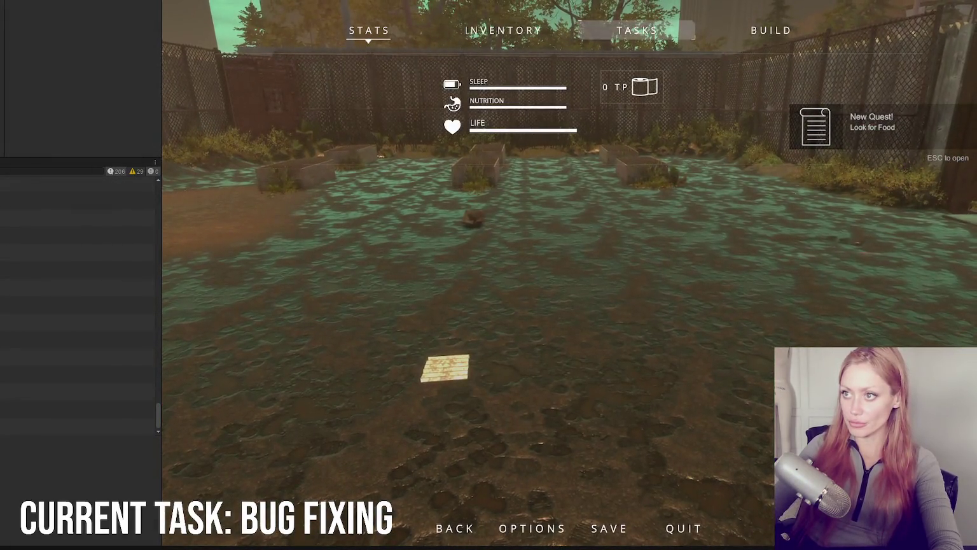
pyautogui.press('Escape')
pyautogui.hotkey('ctrl', '5')
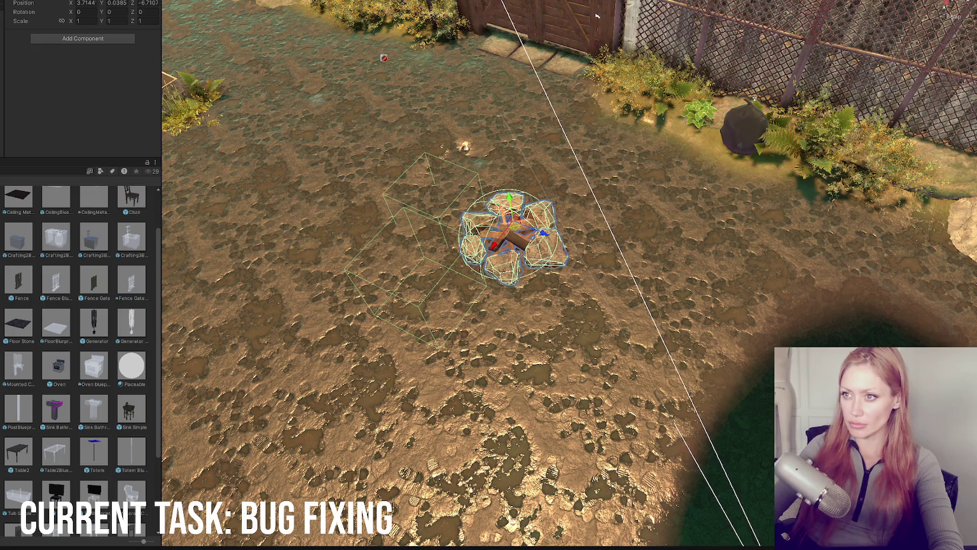
# Face the campfire, show the Console, pause, and select the latest log message
pyautogui.press('Escape')
pyautogui.press('Escape')
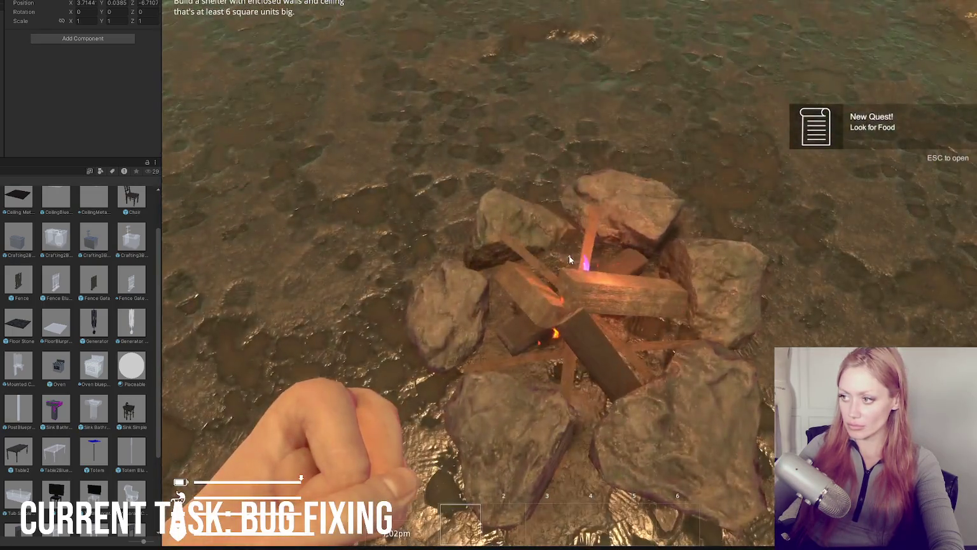
pyautogui.hotkey('ctrl', 'shift', 'c')
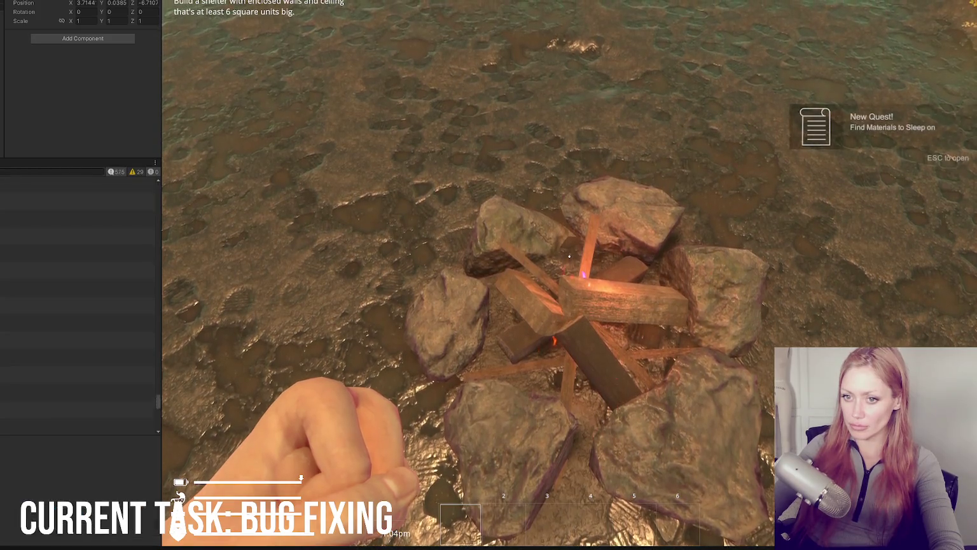
pyautogui.press('Escape')
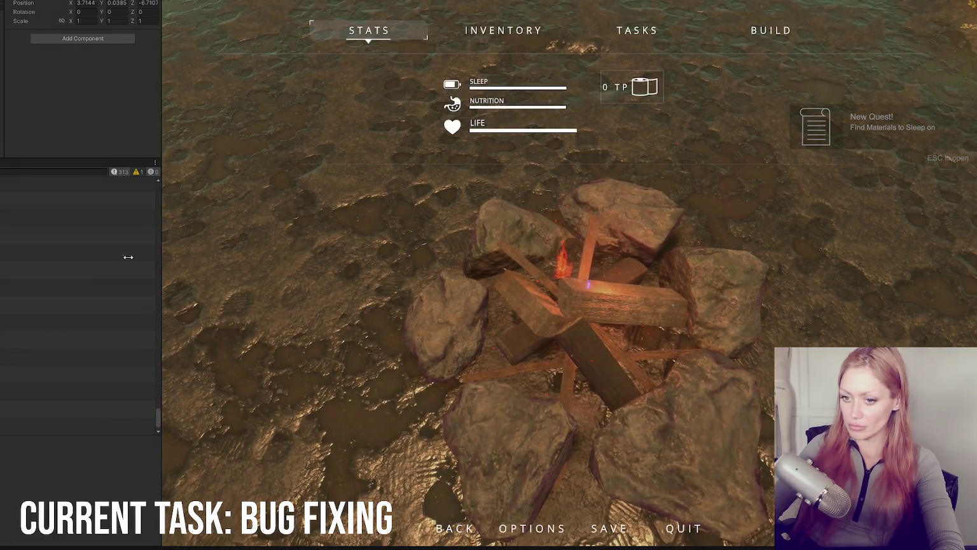
pyautogui.click(76, 426)
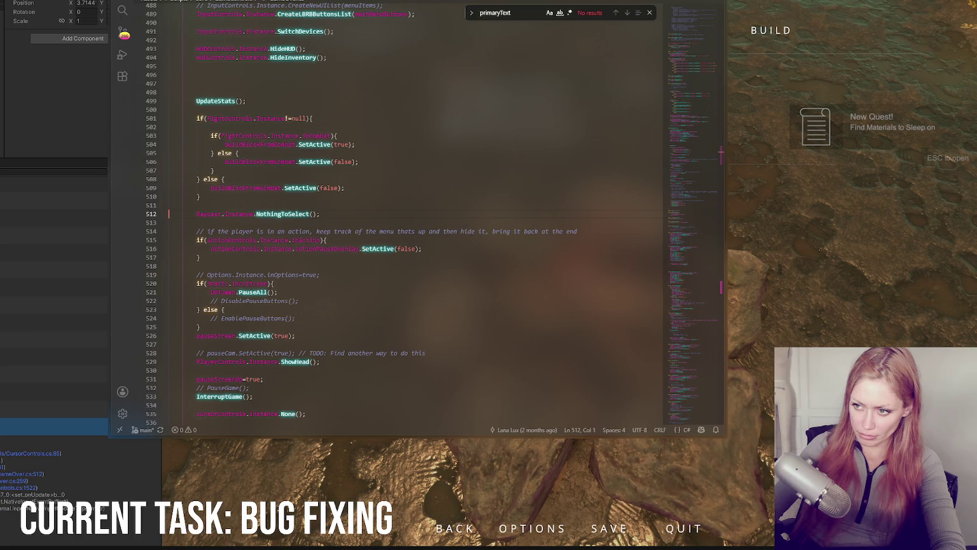
# Open the stack-trace code at line 259, then resume play and walk toward the campfire
pyautogui.scroll(6, 322, 344)
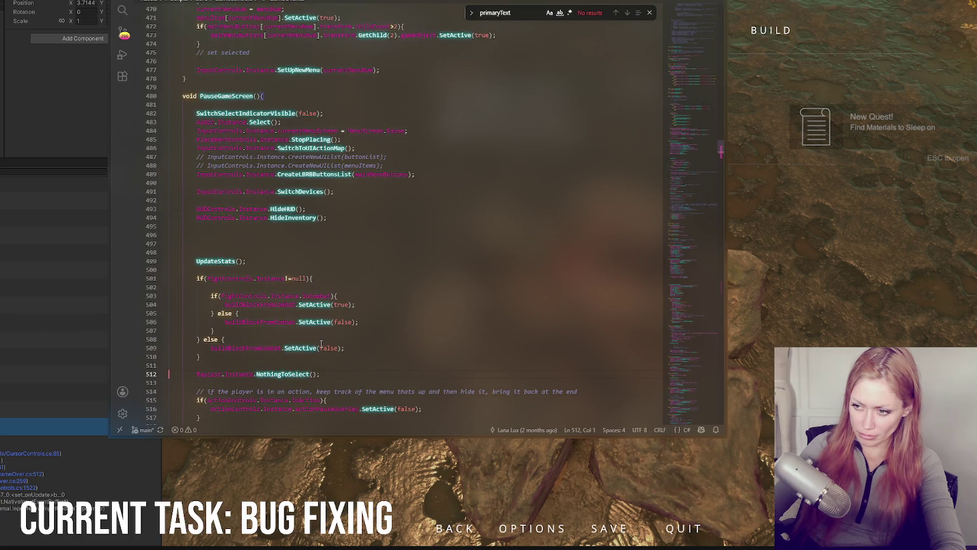
pyautogui.click(16, 481)
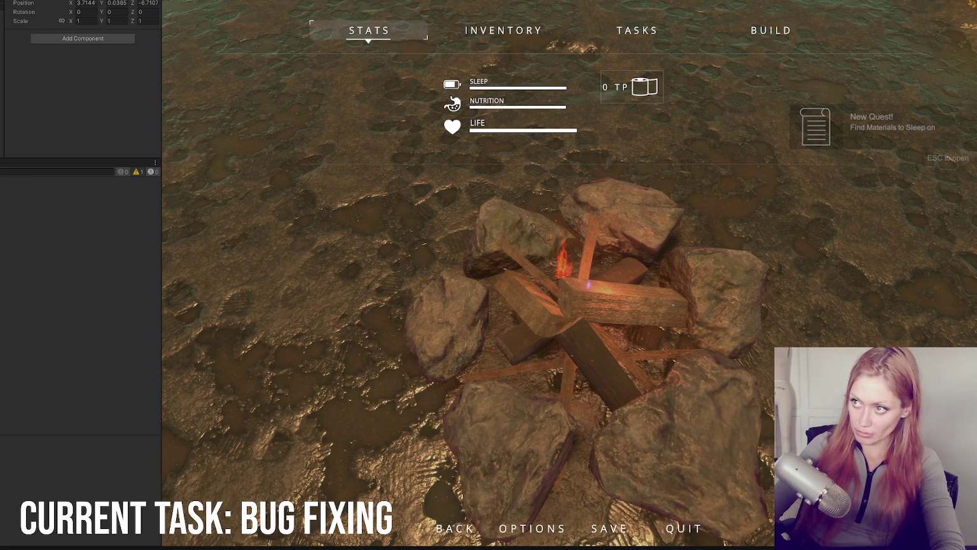
pyautogui.press('Escape')
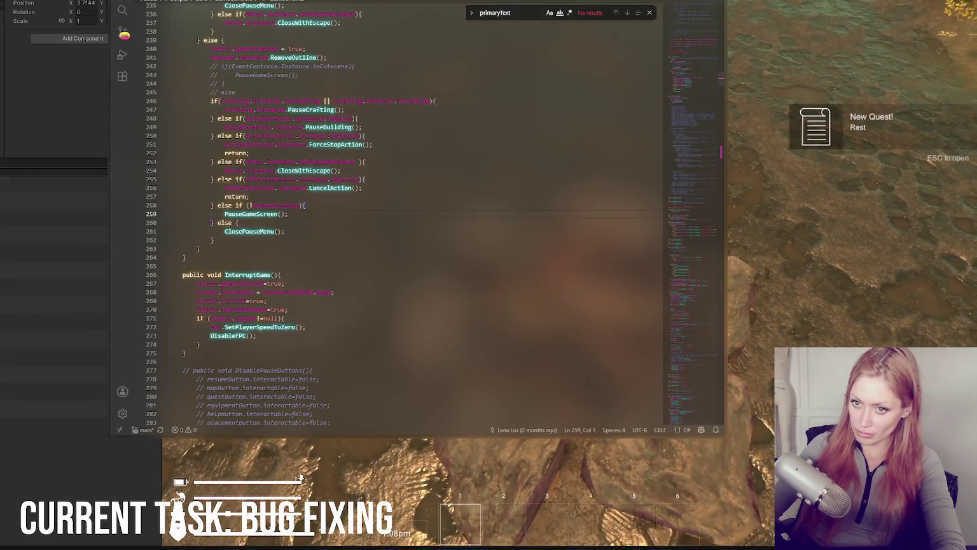
pyautogui.press('w')
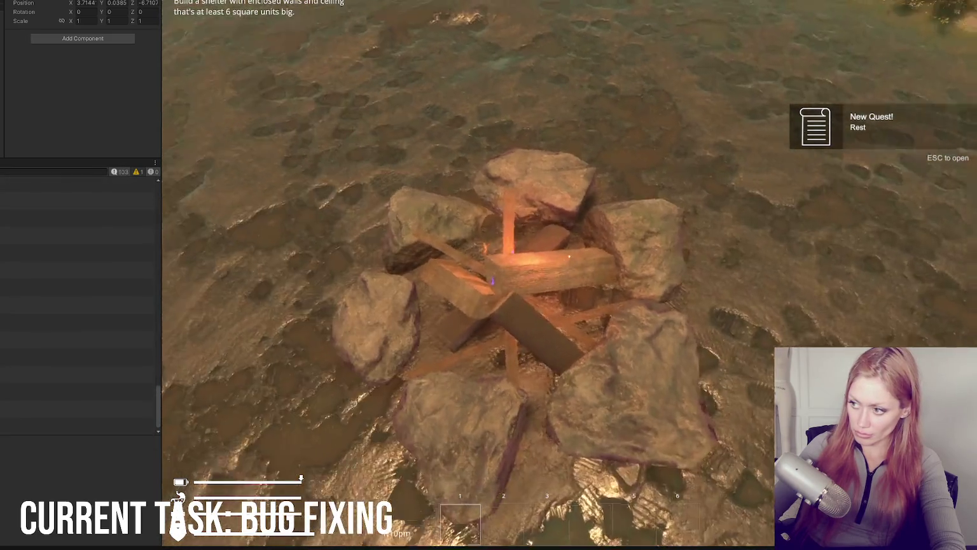
# Open CursorControls.cs at line 85 from the log, then return to the running game
pyautogui.hotkey('alt', 'Tab')
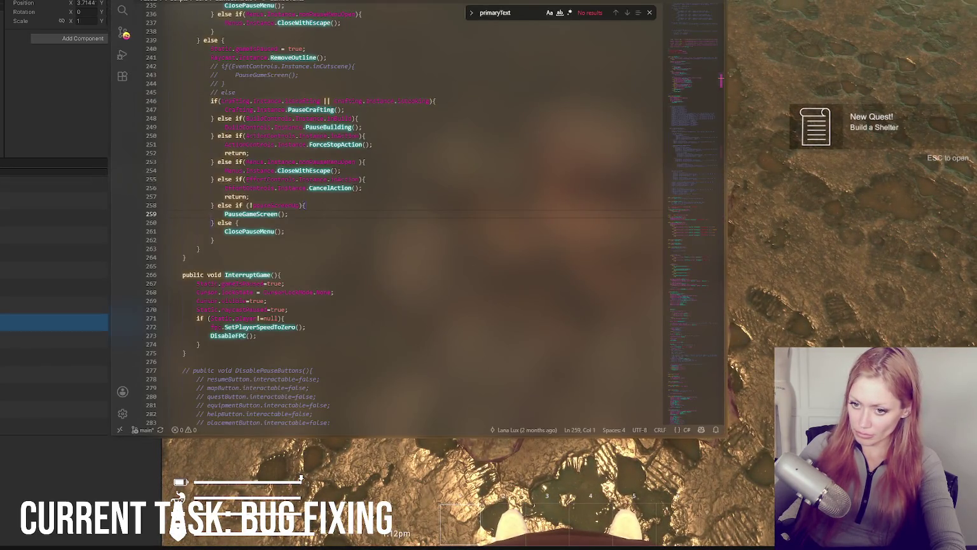
pyautogui.doubleClick(55, 408)
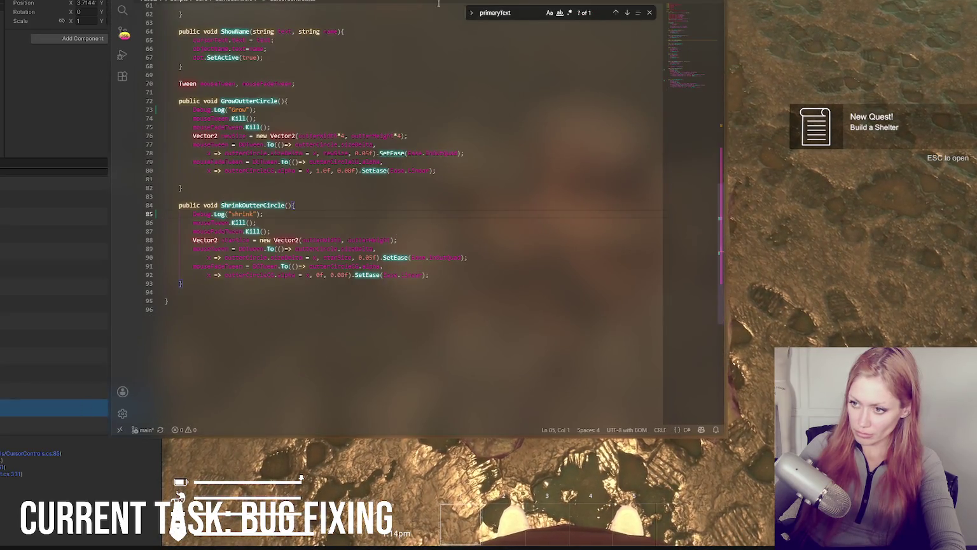
pyautogui.hotkey('alt', 'Tab')
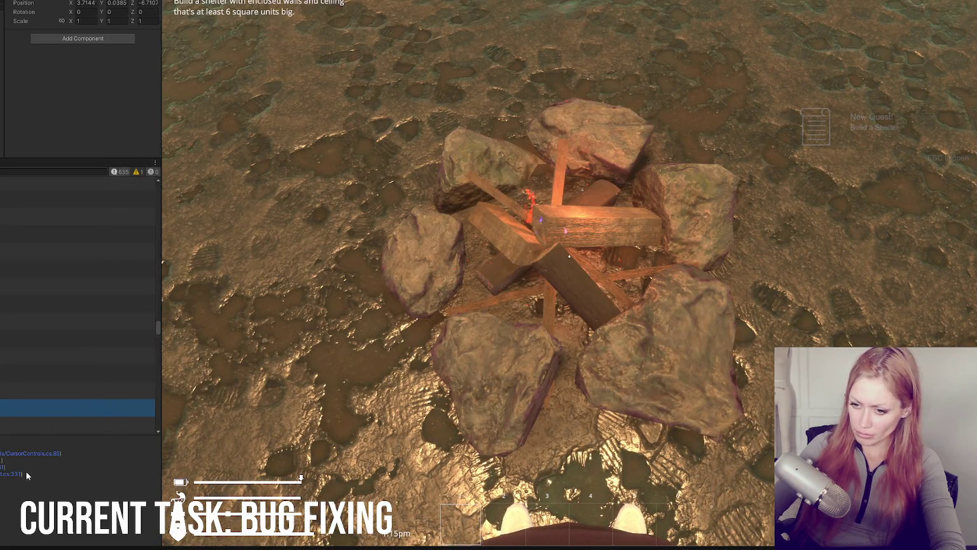
# Follow the stack-trace links through RemoveOutline and NothingToSelect (line 331) to the UpdateObjectSelection call on line 192
pyautogui.click(9, 476)
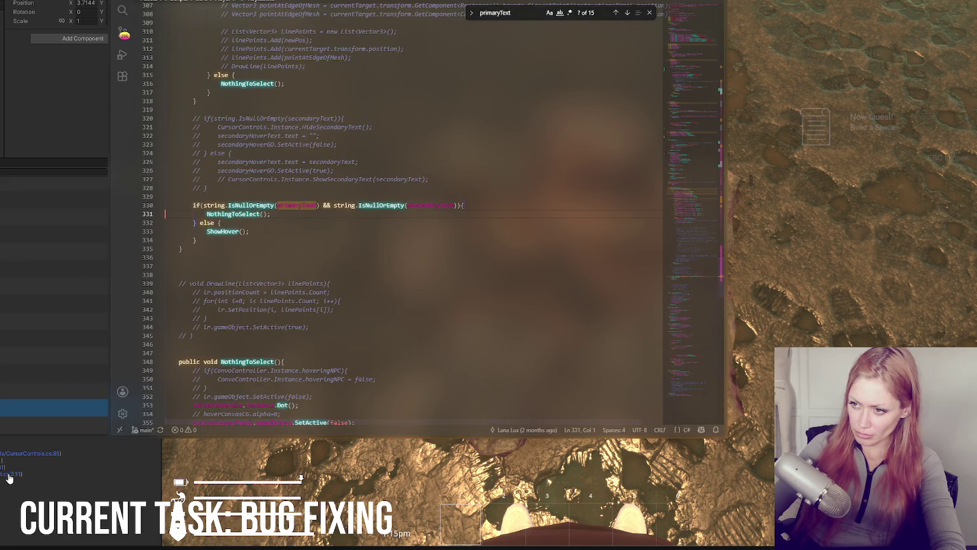
pyautogui.click(9, 471)
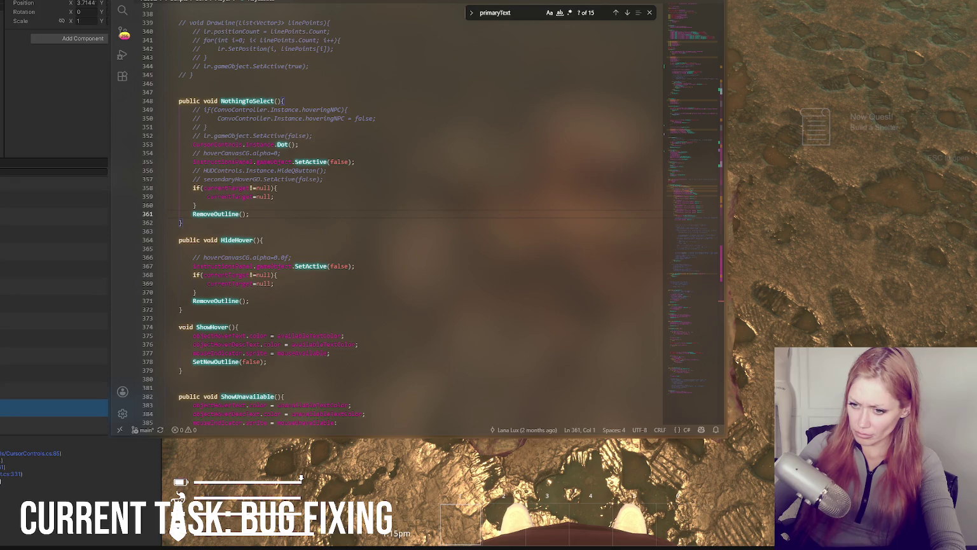
pyautogui.click(9, 474)
pyautogui.click(9, 467)
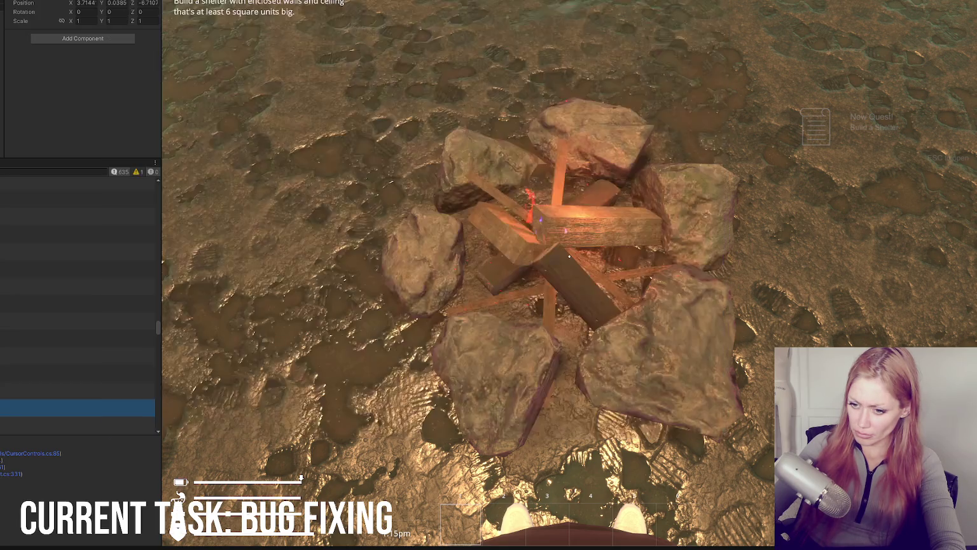
pyautogui.scroll(8, 277, 356)
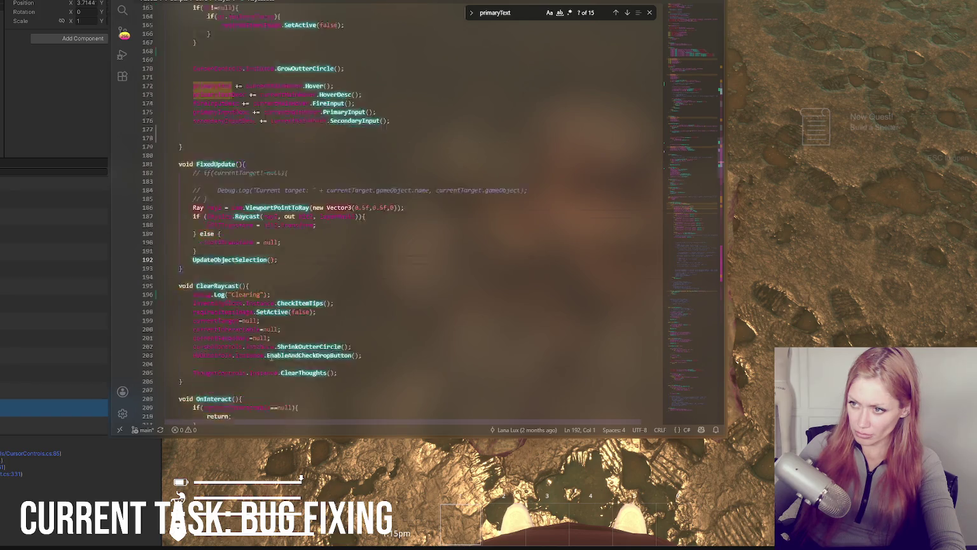
pyautogui.scroll(5, 277, 356)
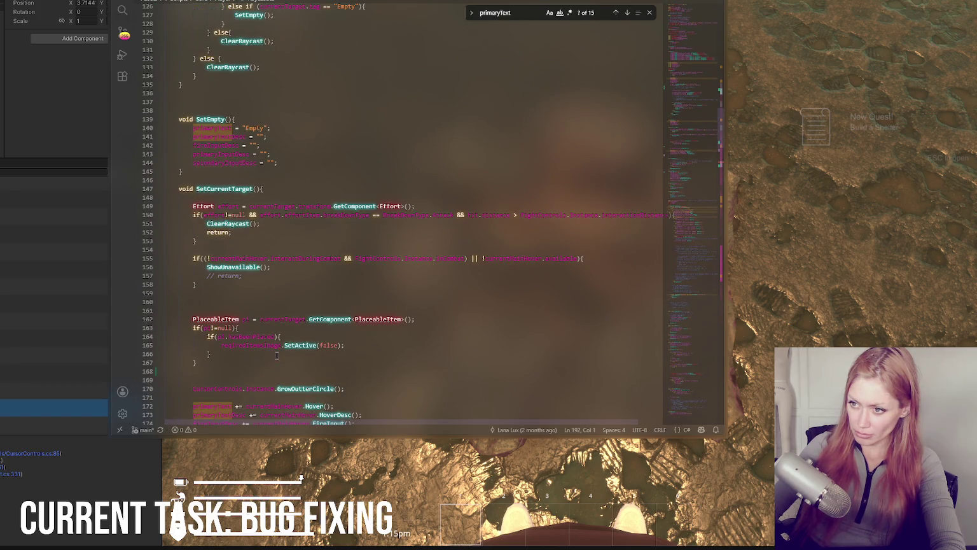
pyautogui.scroll(15, 277, 356)
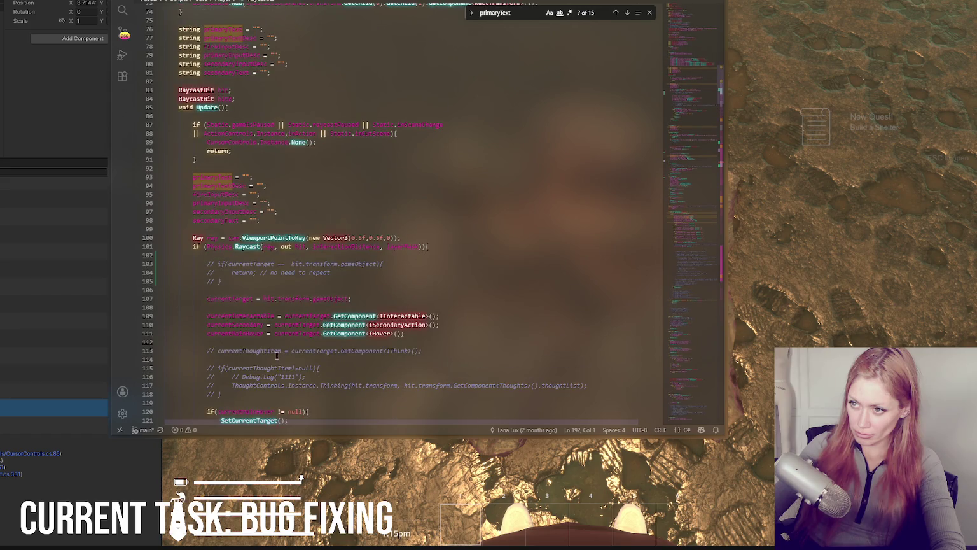
pyautogui.scroll(-20, 276, 356)
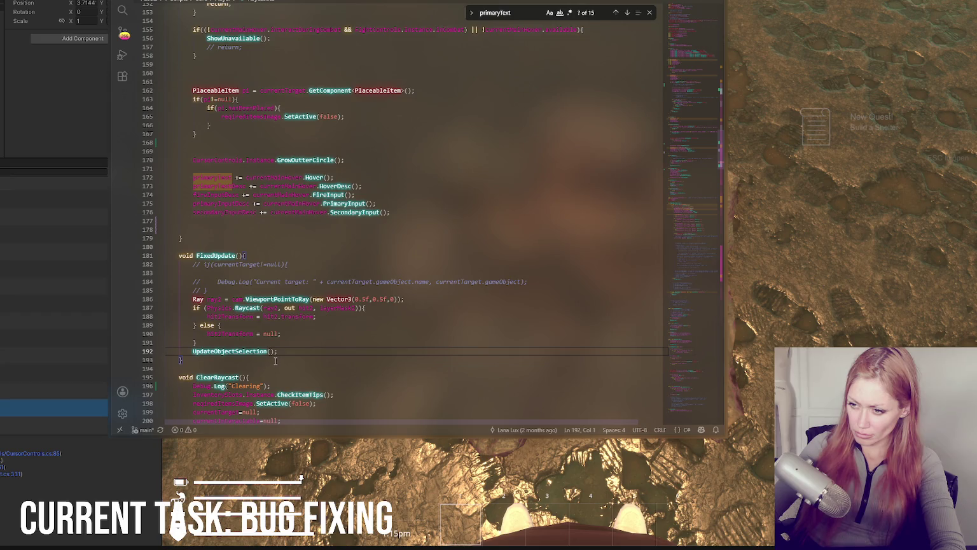
# Select the UpdateObjectSelection call name and search the file for it
pyautogui.doubleClick(255, 354)
pyautogui.scroll(-7, 334, 351)
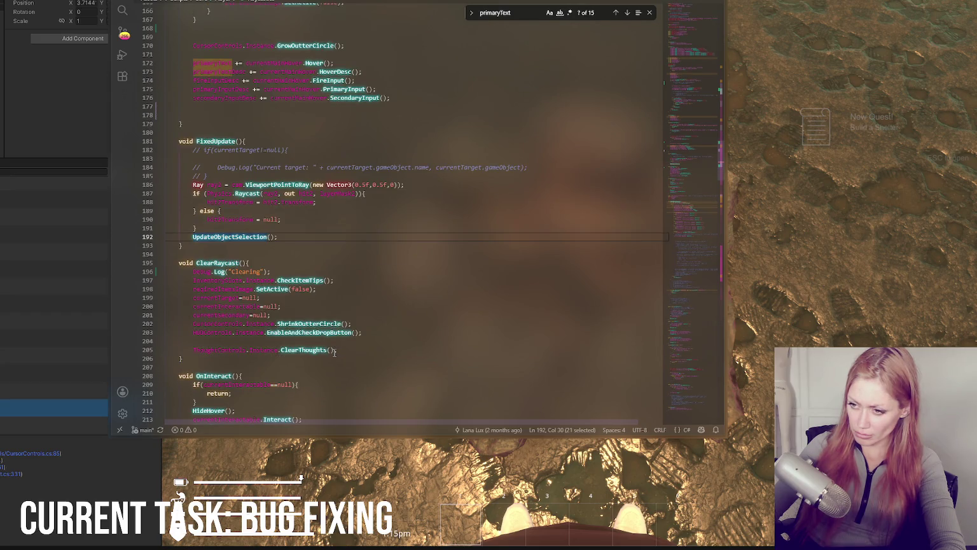
pyautogui.scroll(-3, 334, 352)
pyautogui.hotkey('ctrl', 'f')
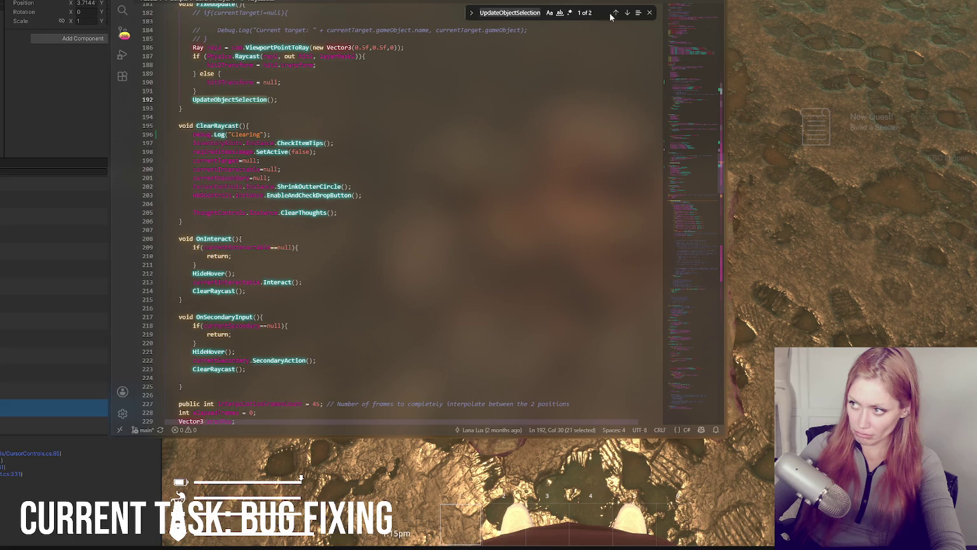
# Jump to the UpdateObjectSelection definition, review the empty-text checks on lines 330–331, then switch to BuildStation.cs
pyautogui.click(627, 13)
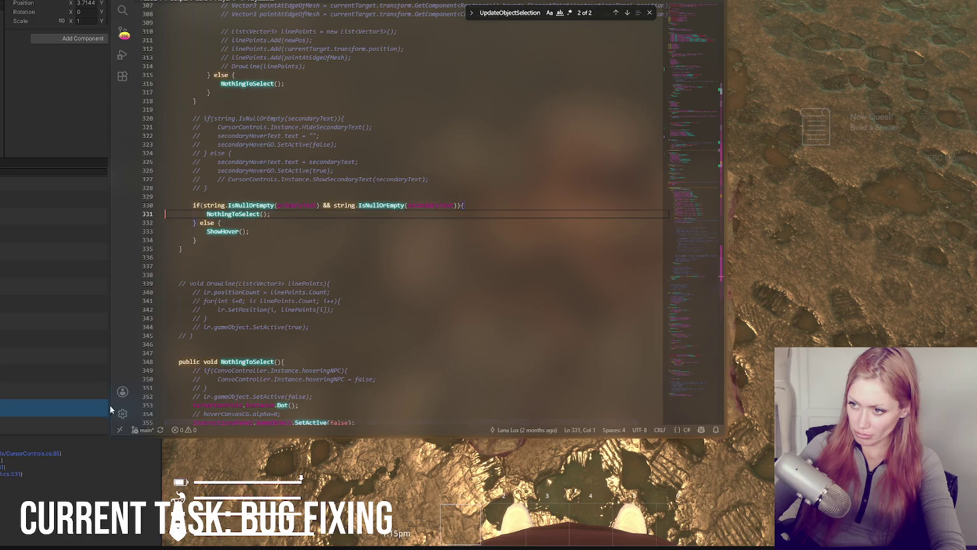
pyautogui.scroll(20, 396, 316)
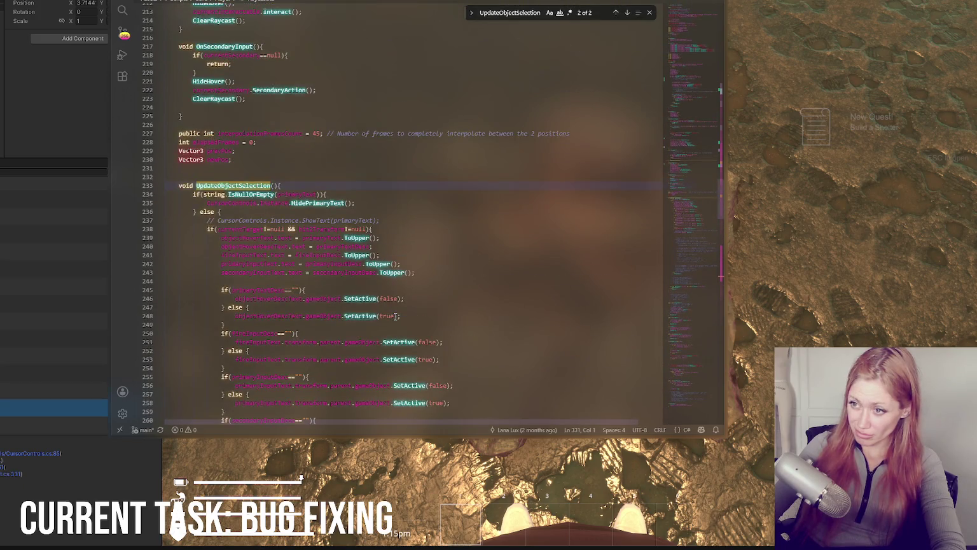
pyautogui.scroll(-20, 396, 316)
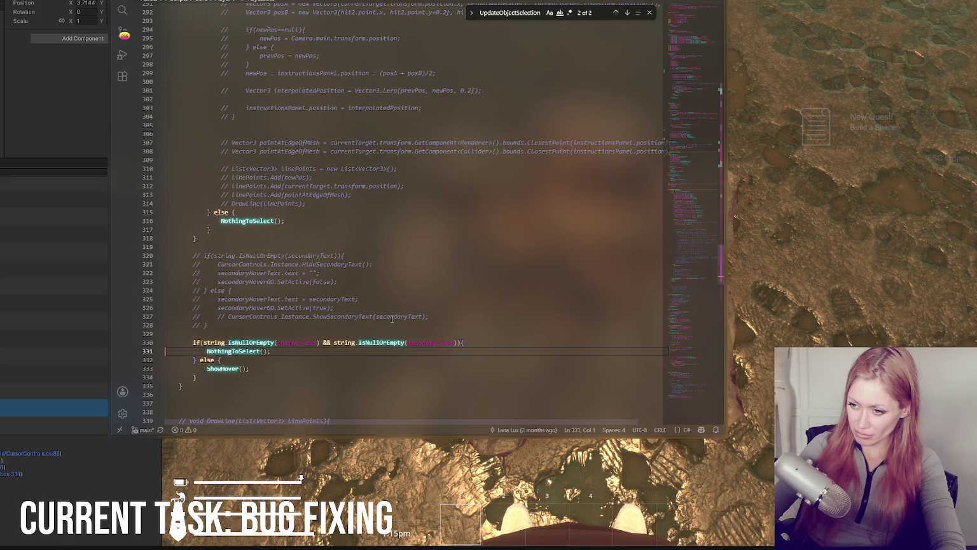
pyautogui.doubleClick(239, 351)
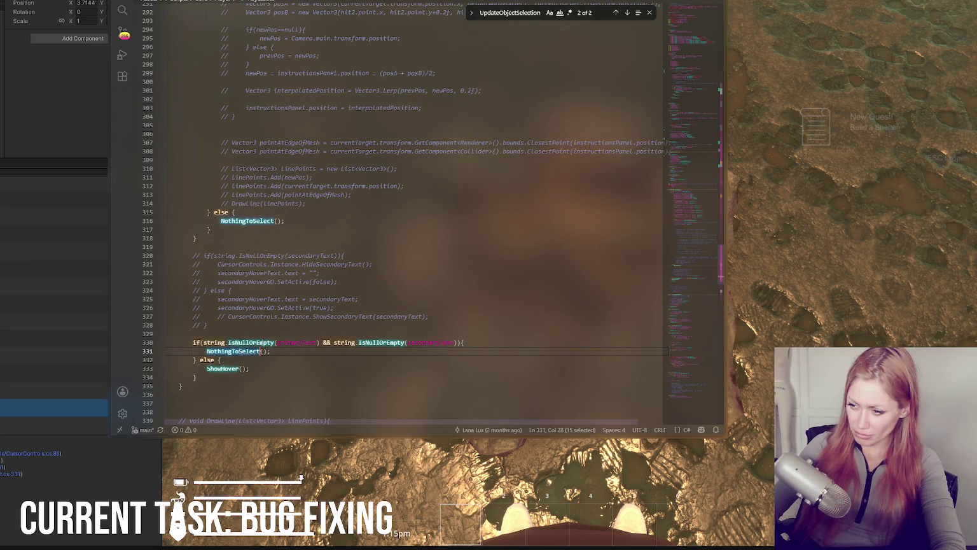
pyautogui.doubleClick(216, 342)
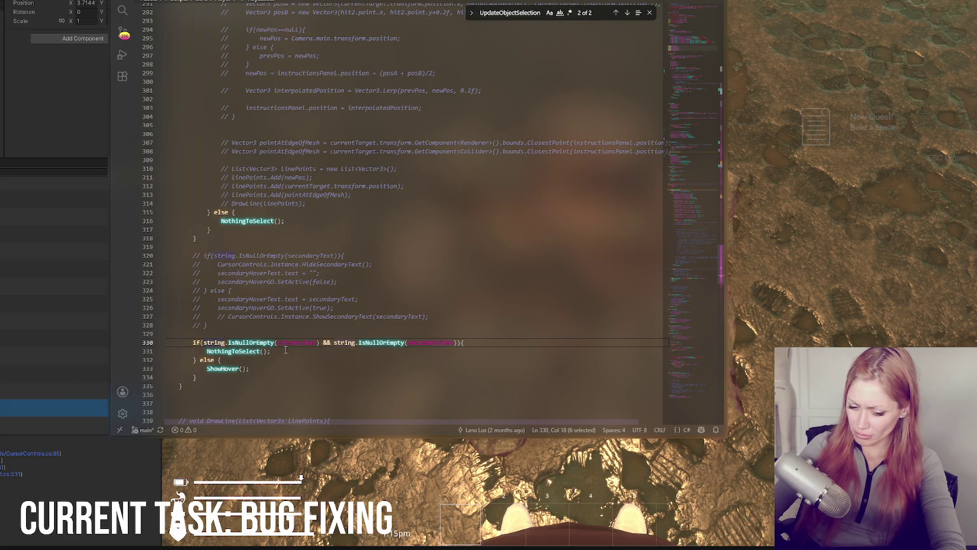
pyautogui.scroll(10, 285, 350)
pyautogui.scroll(9, 286, 349)
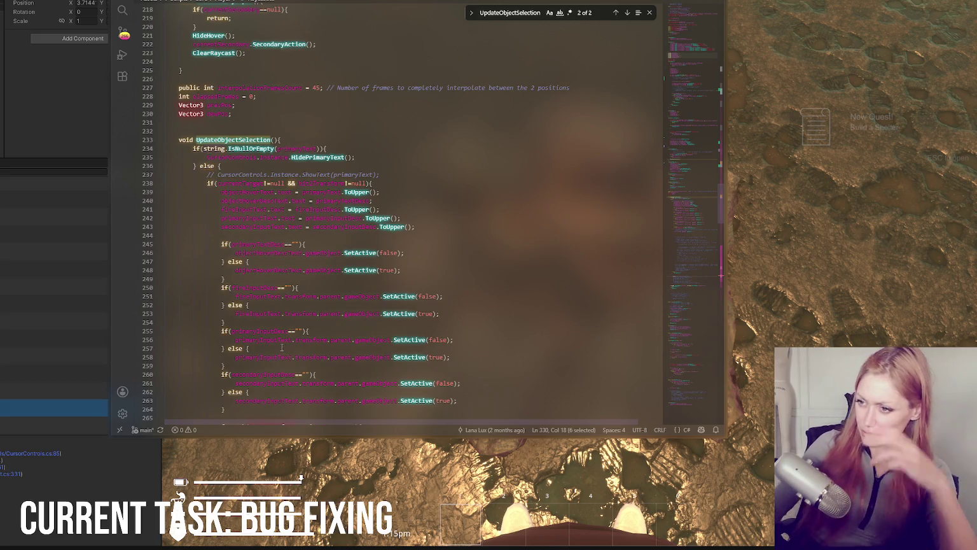
pyautogui.click(300, 2)
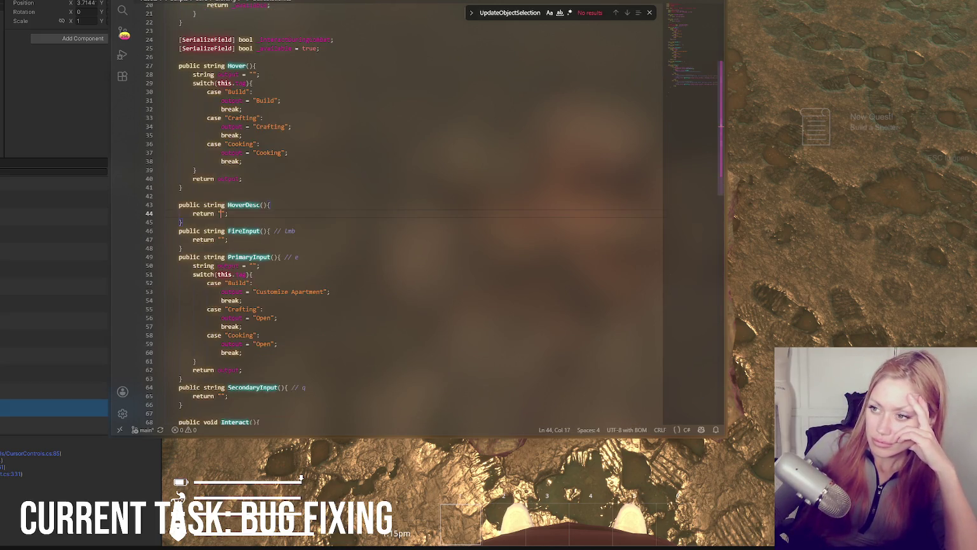
# Check that the BuildStation class header lists IInteractable and IHover, then return to the previous script
pyautogui.scroll(5, 317, 40)
pyautogui.doubleClick(340, 68)
pyautogui.doubleClick(380, 66)
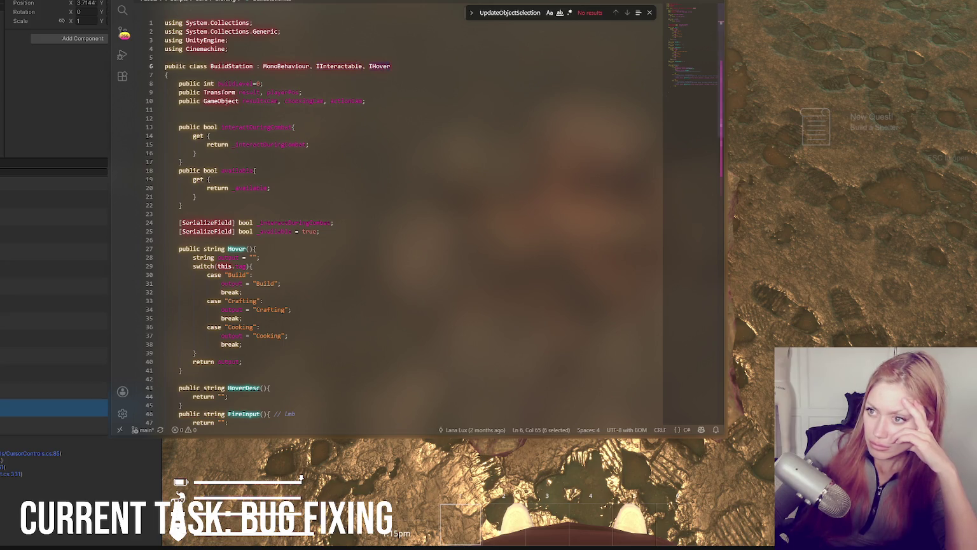
pyautogui.hotkey('ctrl', 'Tab')
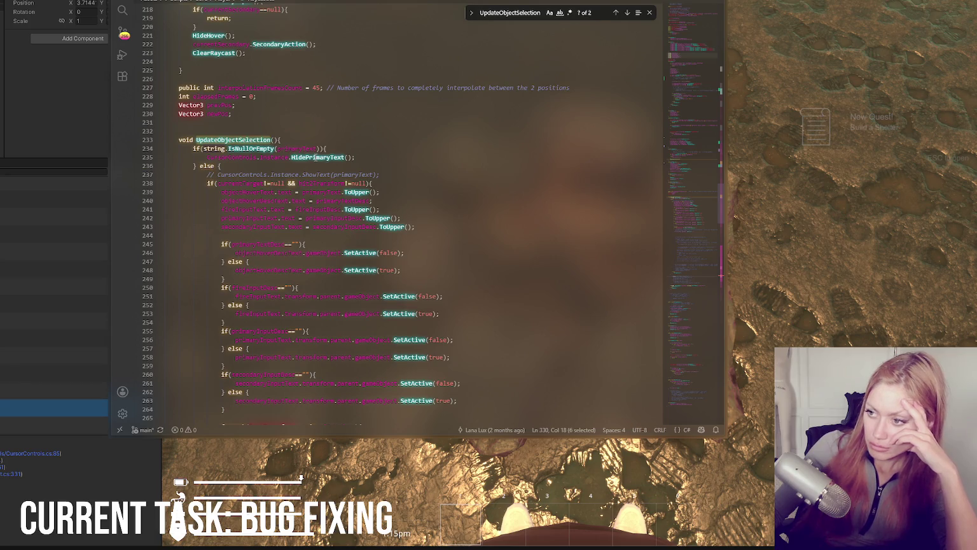
# Navigate from the cs:331 console link up to UpdateObjectSelection and its primaryText empty check
pyautogui.click(15, 475)
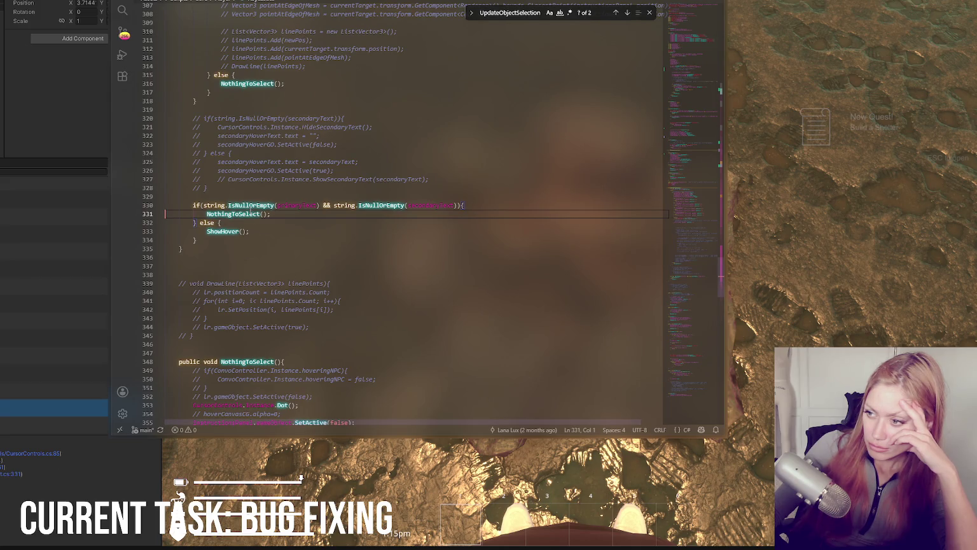
pyautogui.scroll(20, 296, 230)
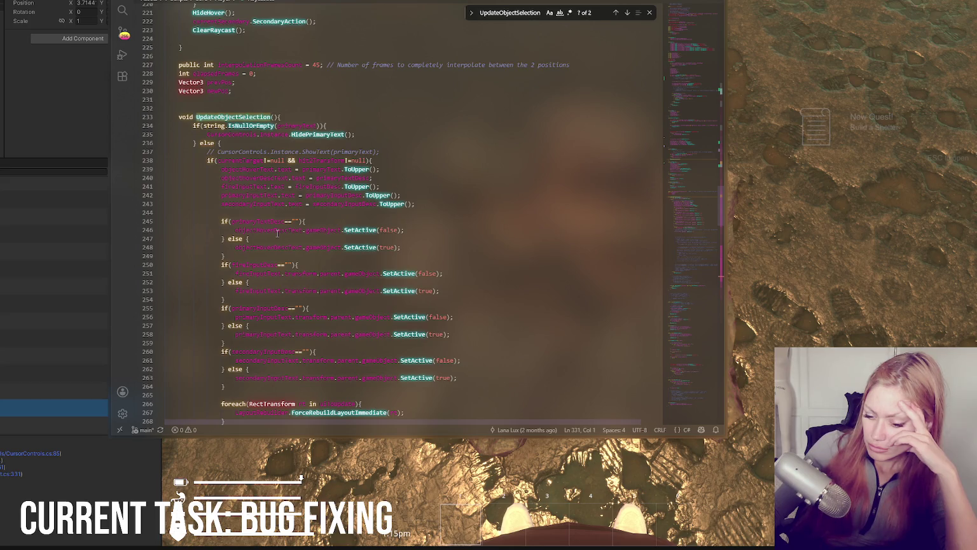
pyautogui.doubleClick(296, 125)
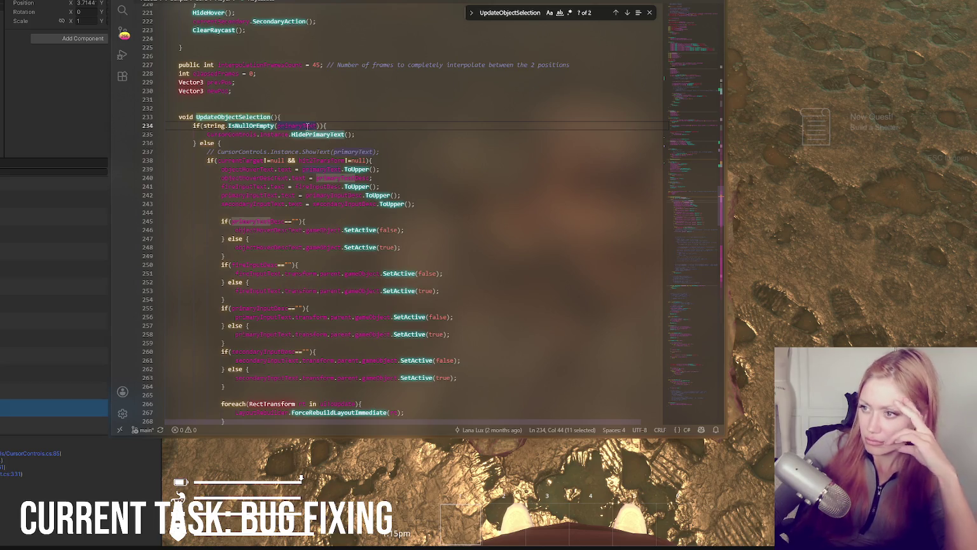
# Insert Debug.Log(primaryText); as the method's first line and search the file for primaryText
pyautogui.click(306, 117)
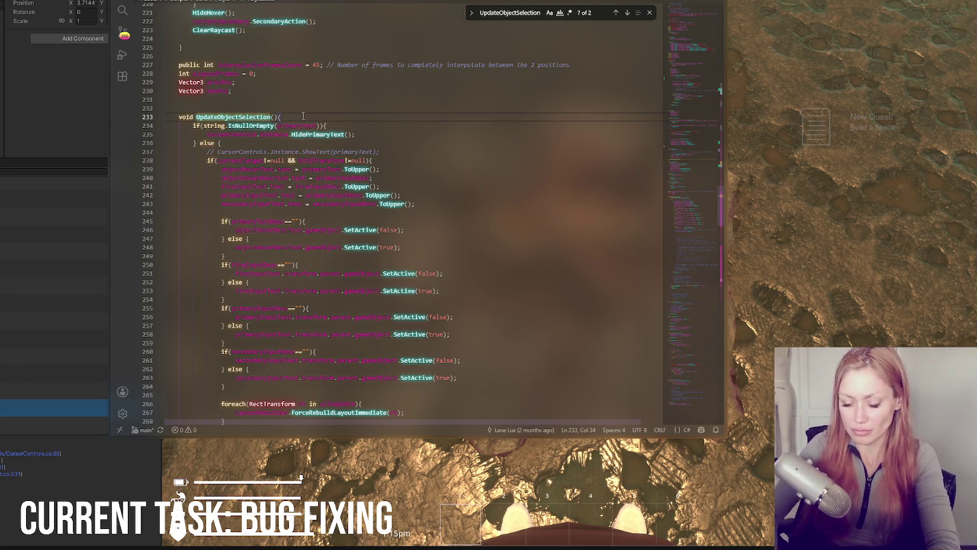
pyautogui.press('Return')
pyautogui.write('Debug.Log(primaryText);')
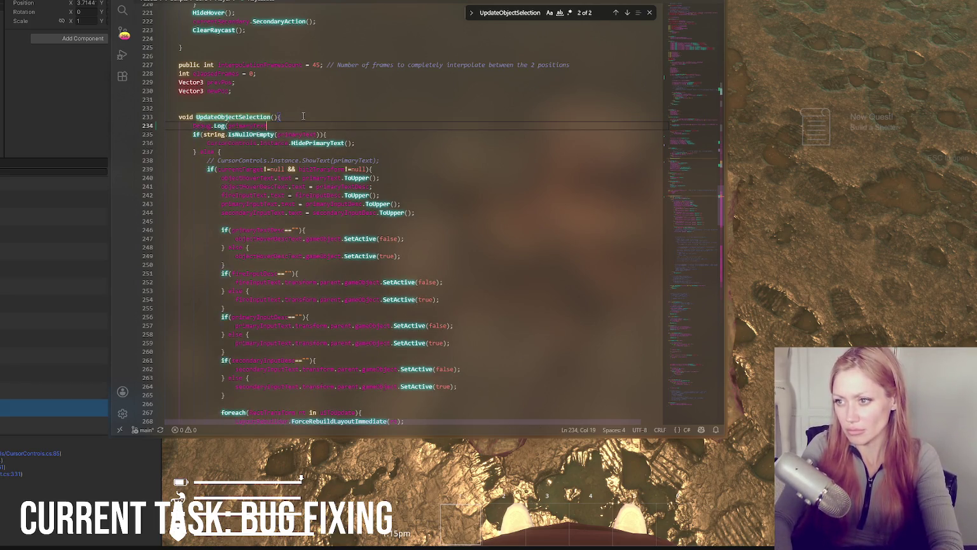
pyautogui.doubleClick(249, 126)
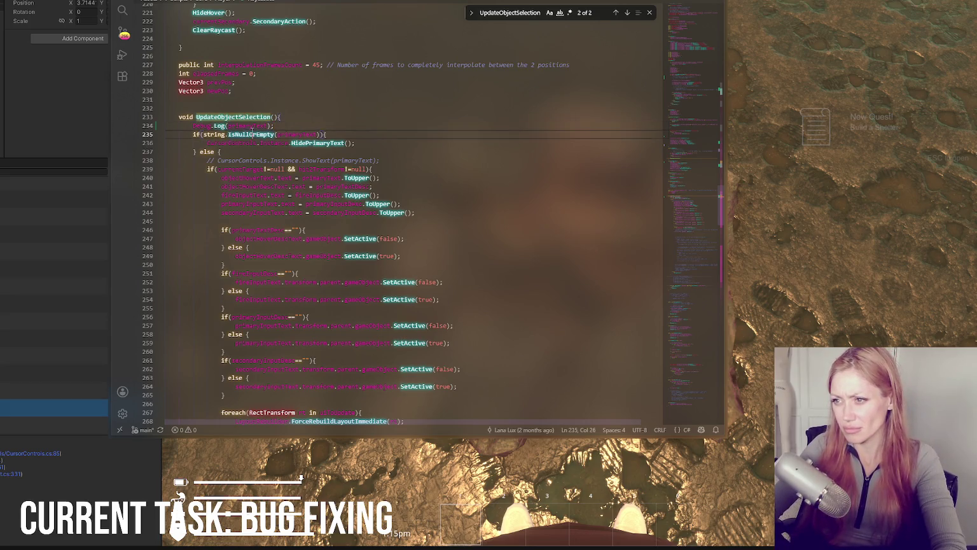
pyautogui.hotkey('ctrl', 'f')
pyautogui.click(614, 14)
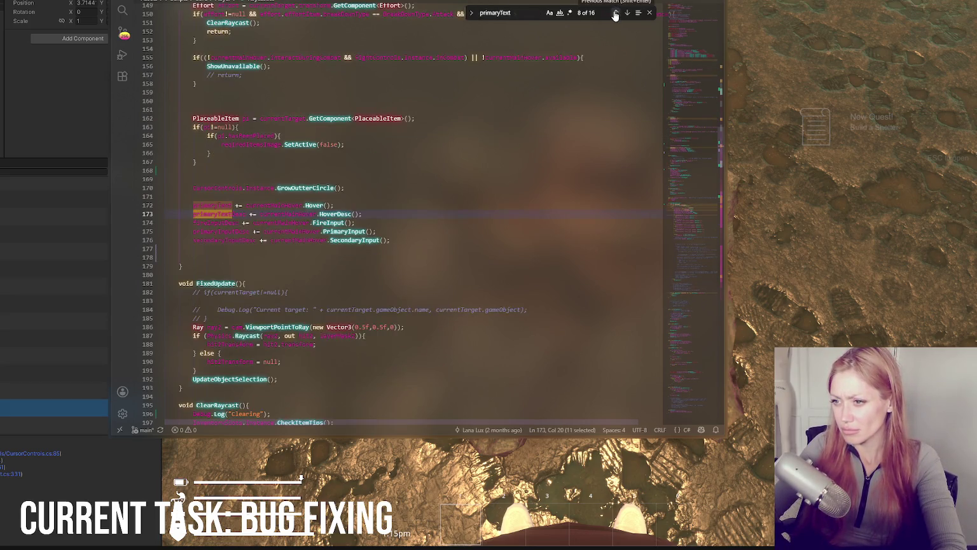
pyautogui.click(615, 13)
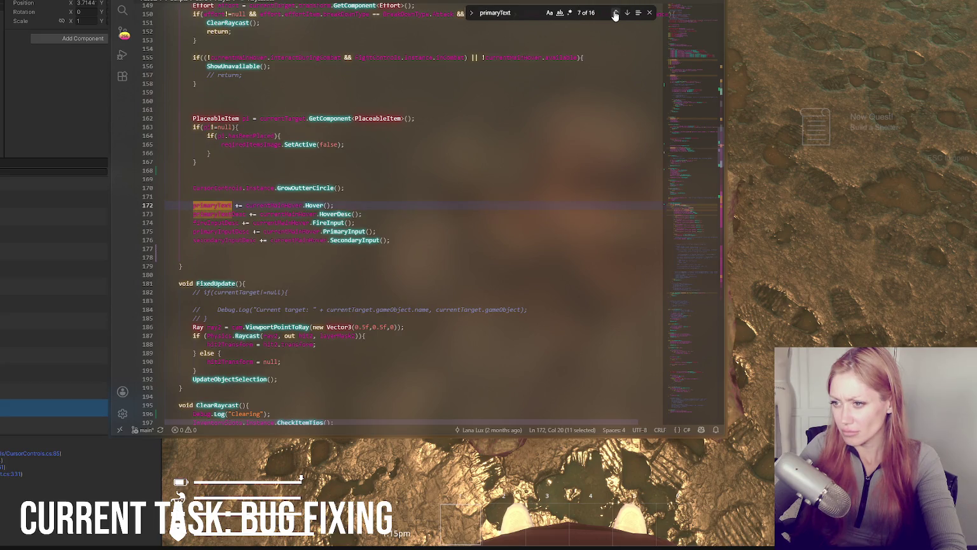
pyautogui.click(615, 14)
pyautogui.click(615, 13)
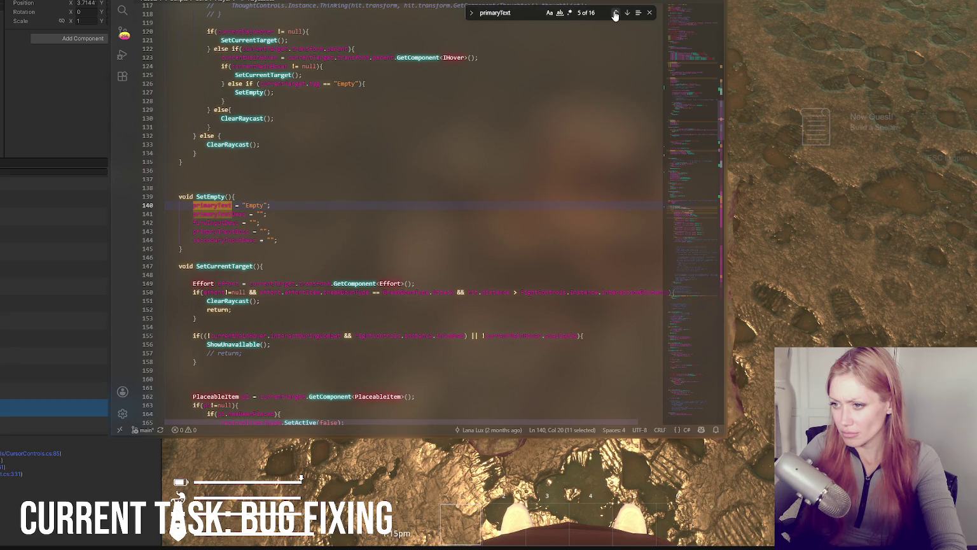
pyautogui.click(614, 13)
pyautogui.click(615, 14)
pyautogui.click(615, 13)
pyautogui.click(615, 13)
pyautogui.click(615, 14)
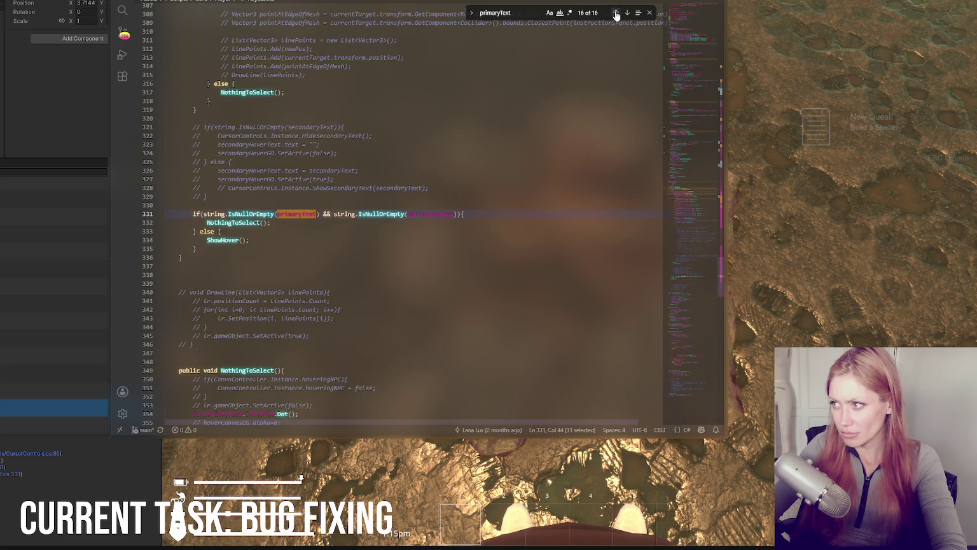
pyautogui.click(625, 14)
pyautogui.click(625, 14)
pyautogui.click(625, 13)
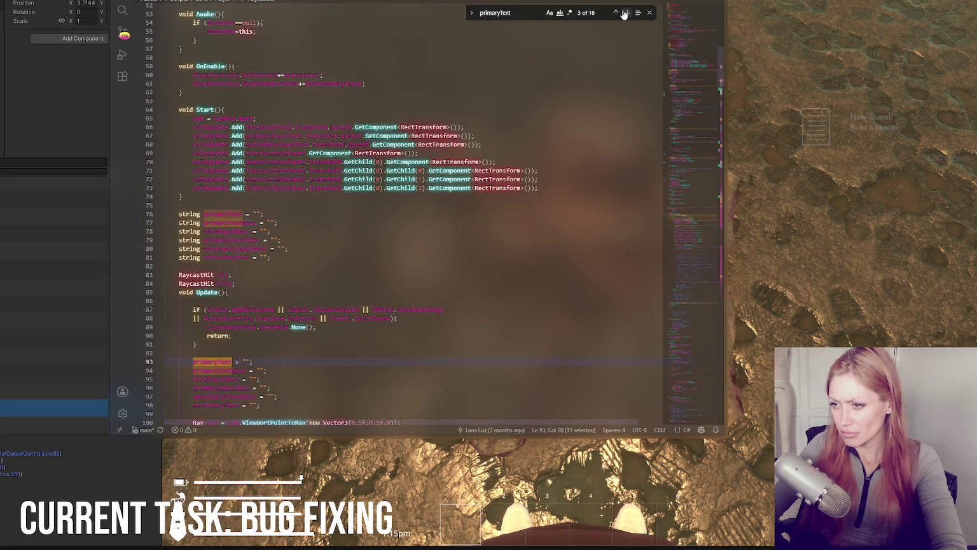
pyautogui.click(625, 14)
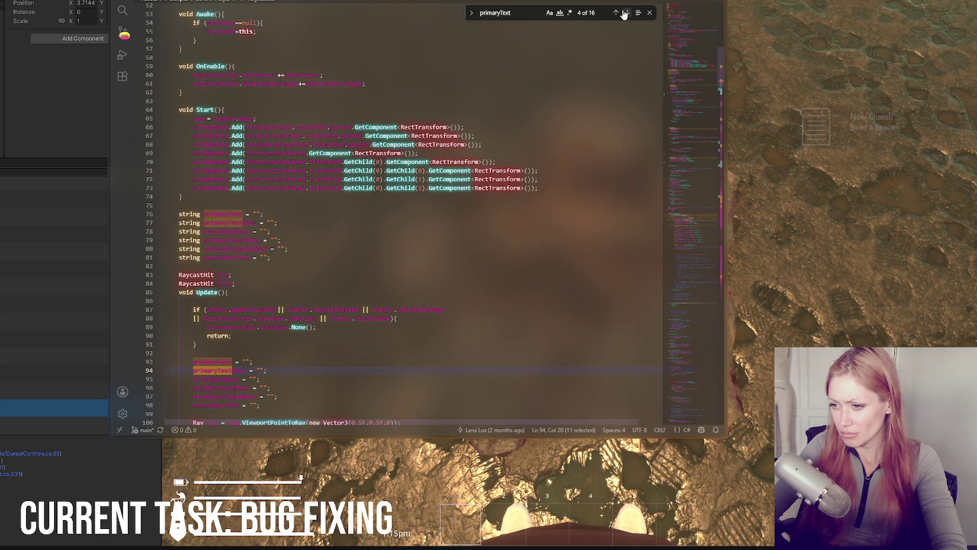
pyautogui.scroll(-7, 375, 248)
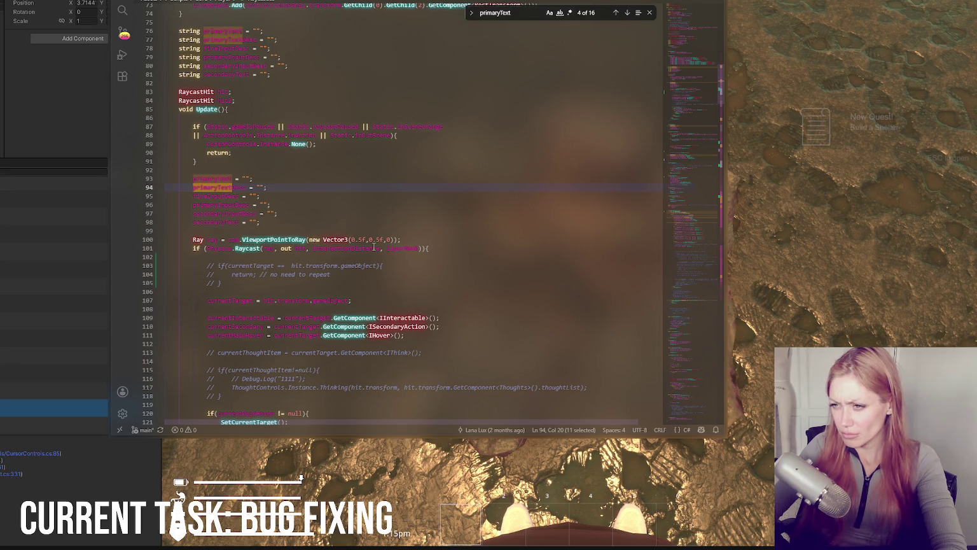
pyautogui.click(305, 97)
pyautogui.press('Return')
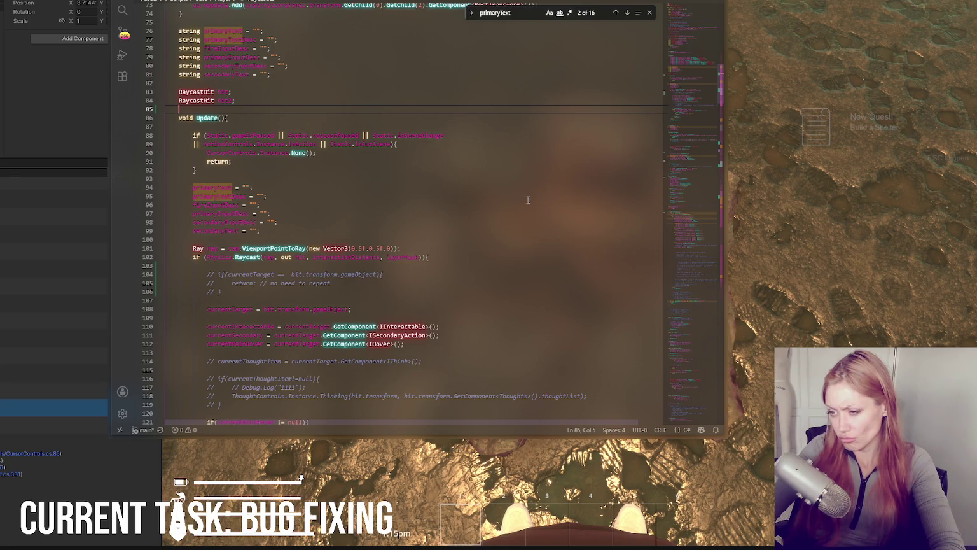
pyautogui.scroll(-6, 452, 209)
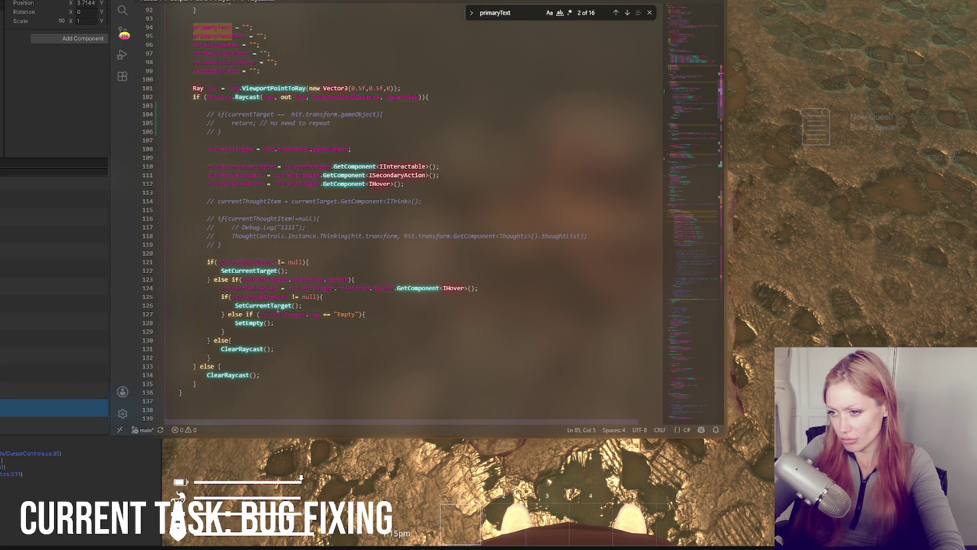
pyautogui.click(378, 310)
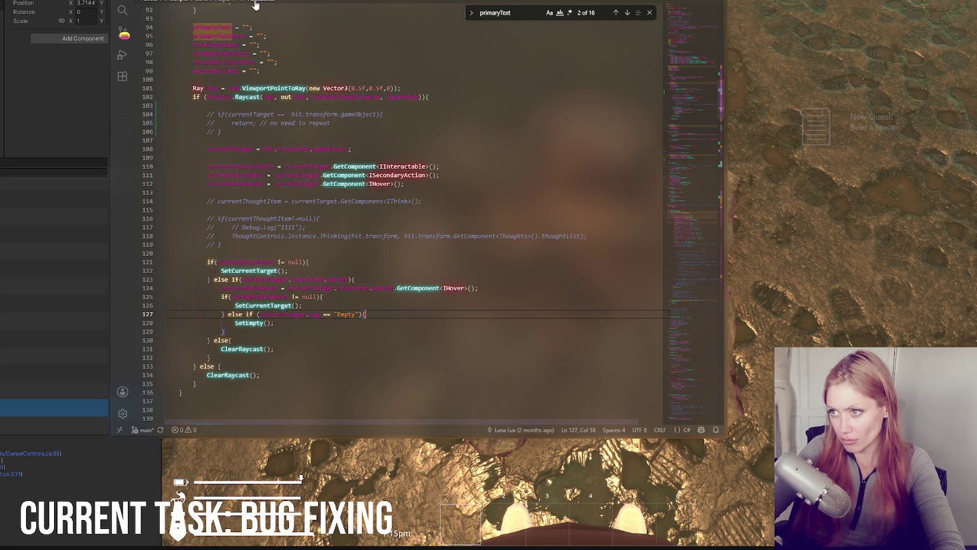
pyautogui.doubleClick(304, 306)
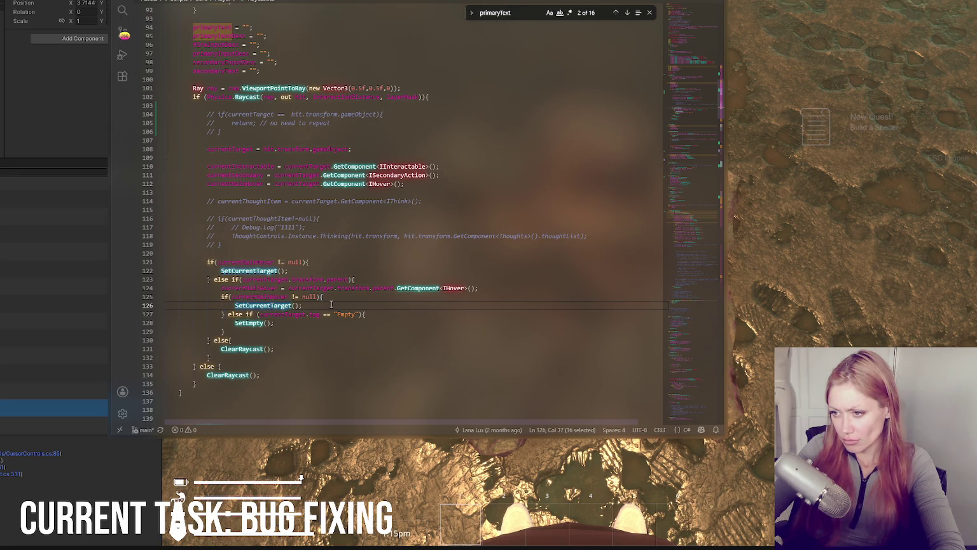
pyautogui.doubleClick(250, 271)
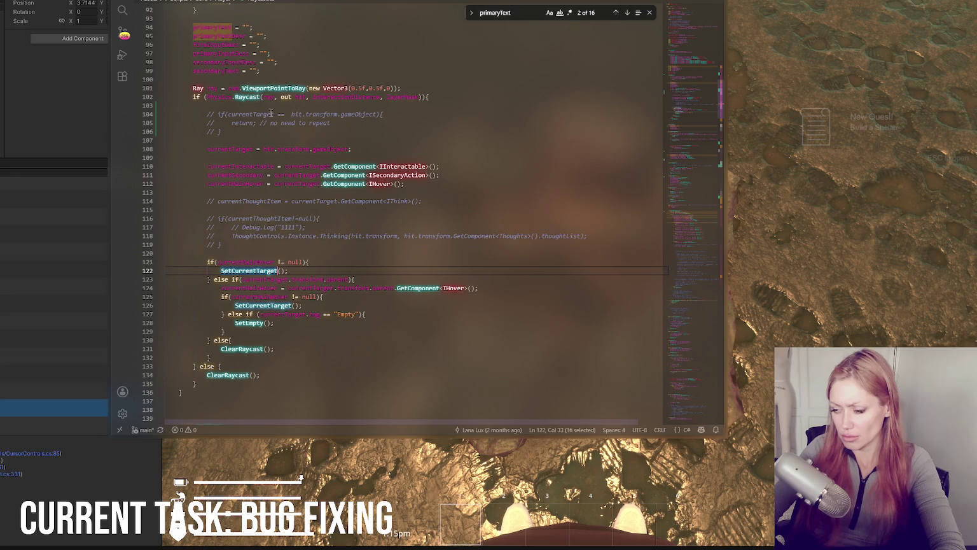
pyautogui.click(334, 305)
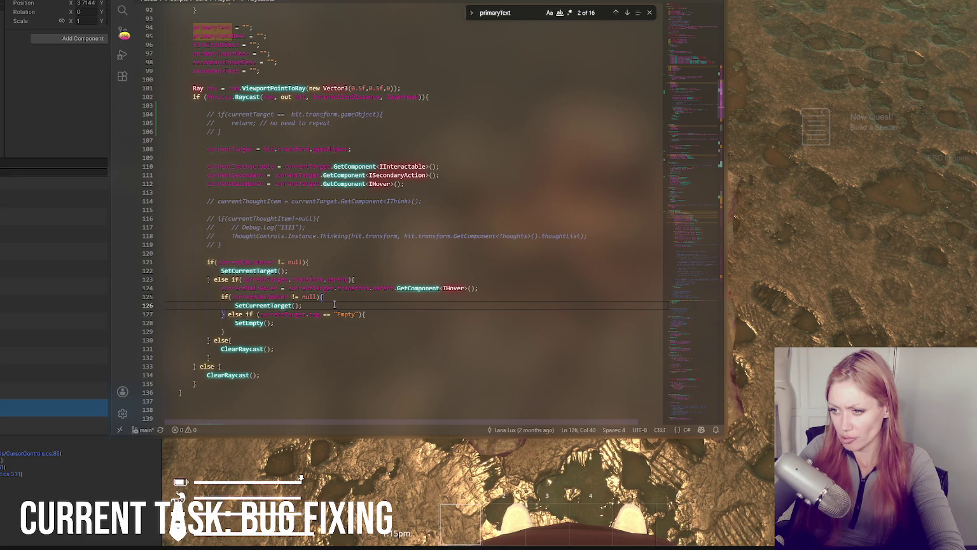
pyautogui.doubleClick(257, 348)
pyautogui.click(382, 317)
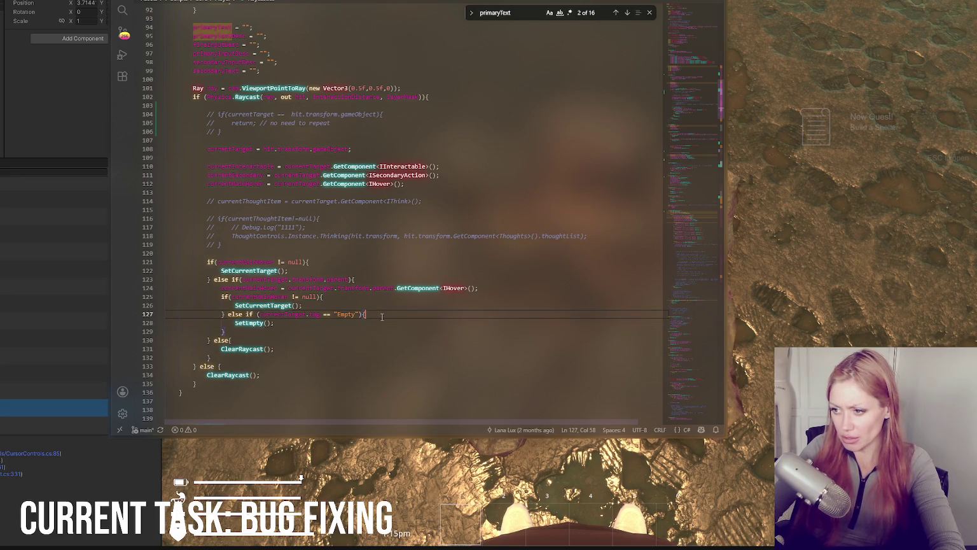
pyautogui.scroll(-7, 390, 249)
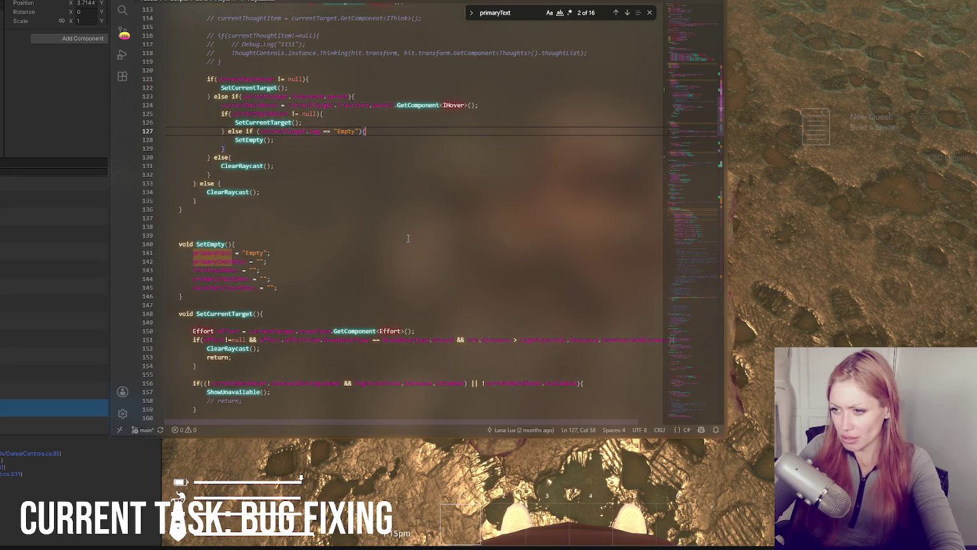
# Add Debug.Log("Getting set to empty") as the first line of SetEmpty, then switch to Unity
pyautogui.press('F3')
pyautogui.press('F3')
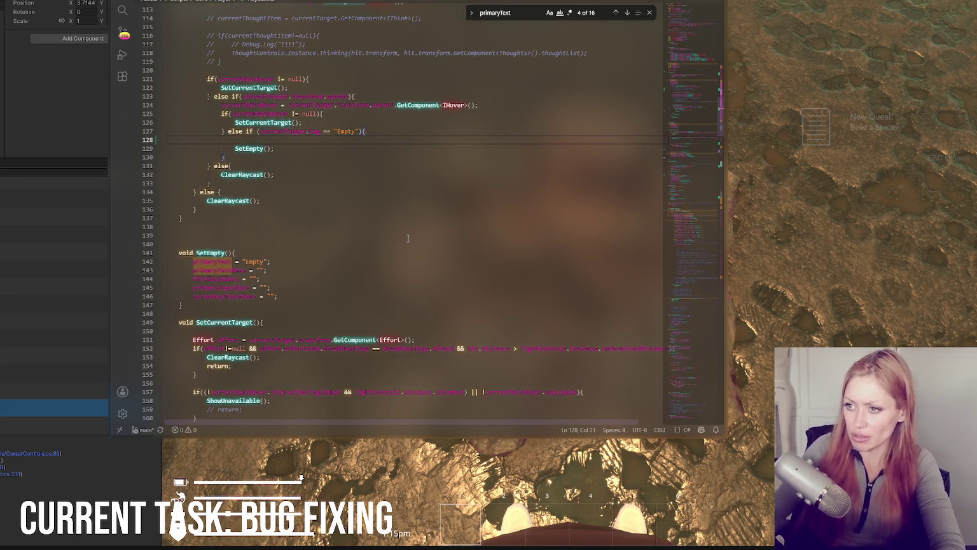
pyautogui.click(266, 242)
pyautogui.press('Return')
pyautogui.write('Debug')
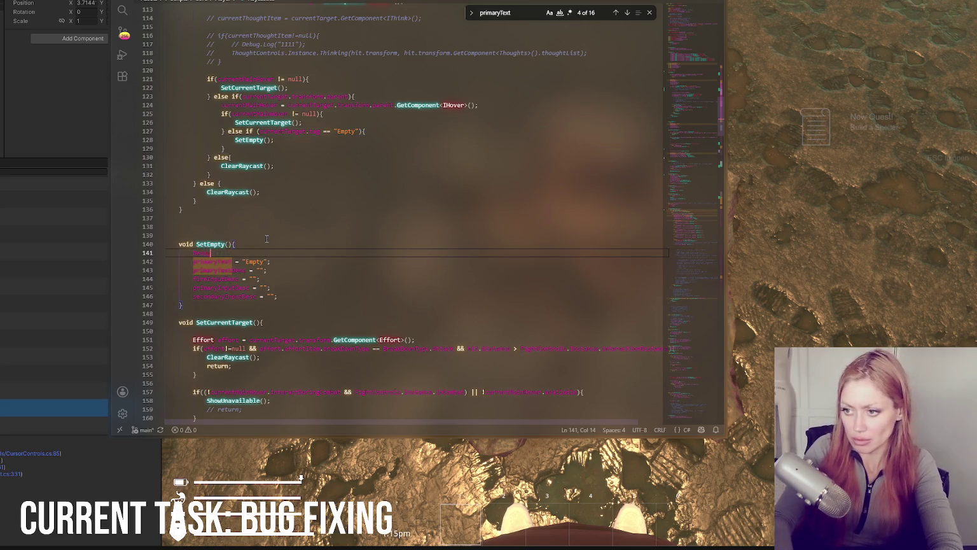
pyautogui.write('.Log(')
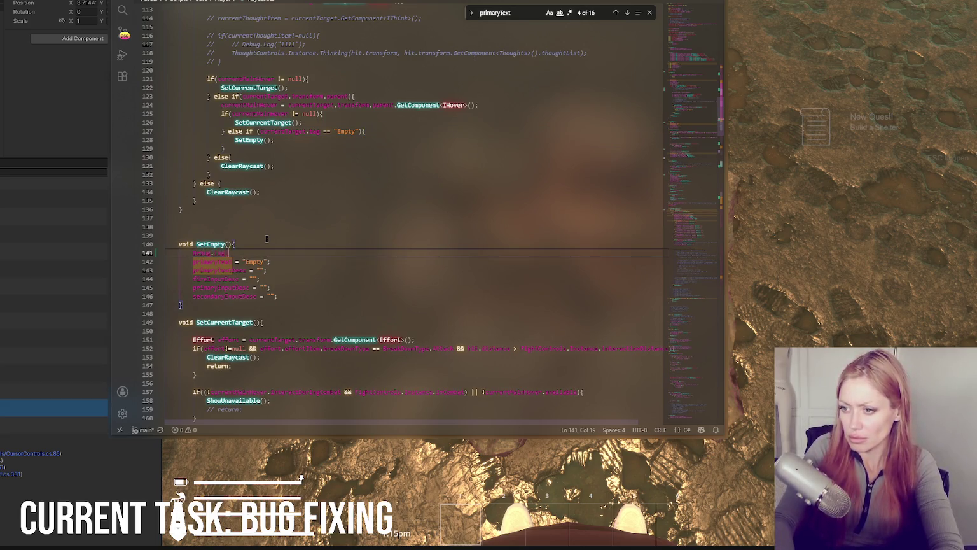
pyautogui.write('"Getting set to empty");')
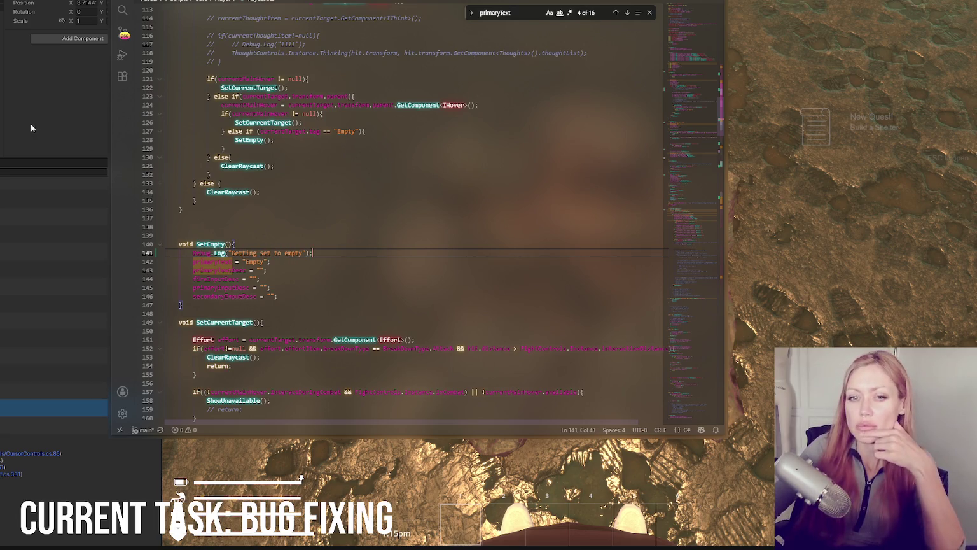
pyautogui.click(73, 158)
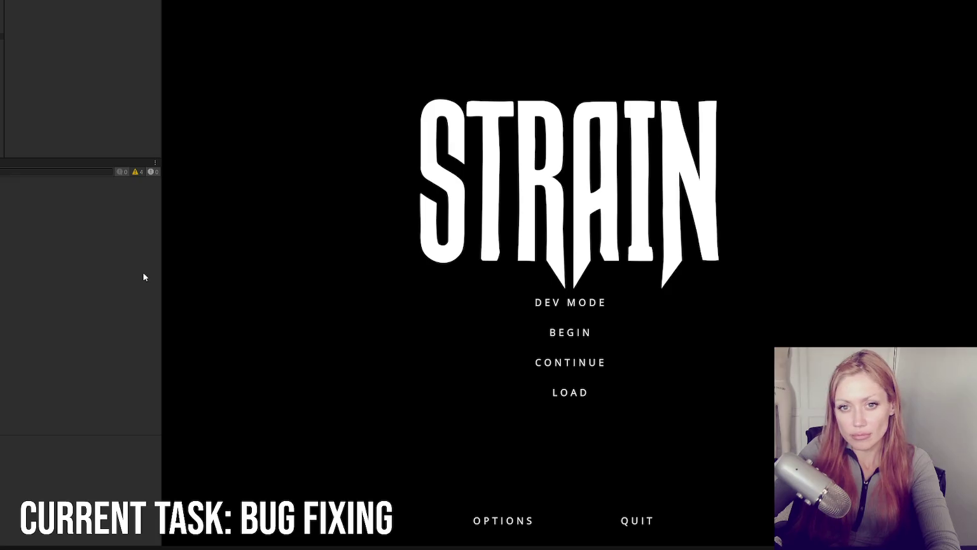
# Play in dev mode, drag a campfire prefab beside the player, walk to it, and open a console log entry
pyautogui.click(551, 305)
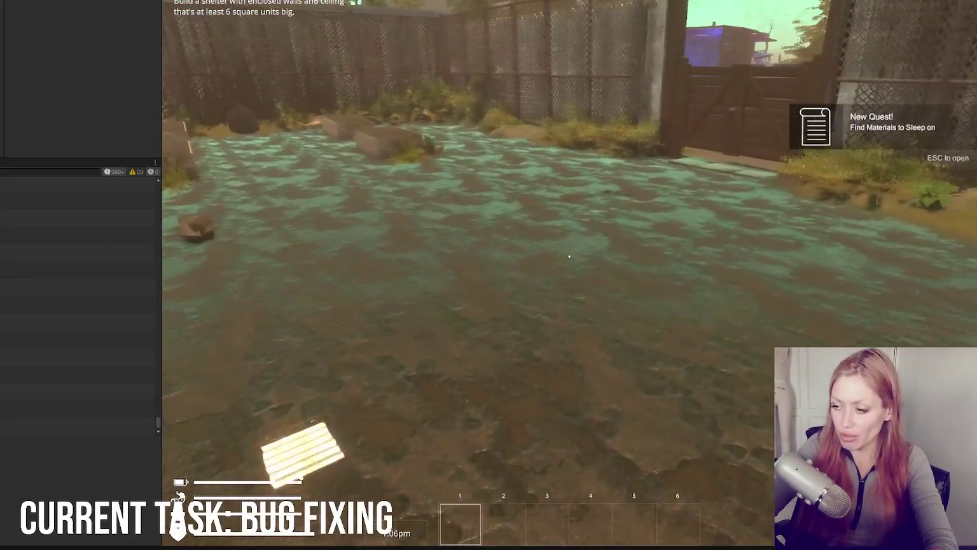
pyautogui.press('Escape')
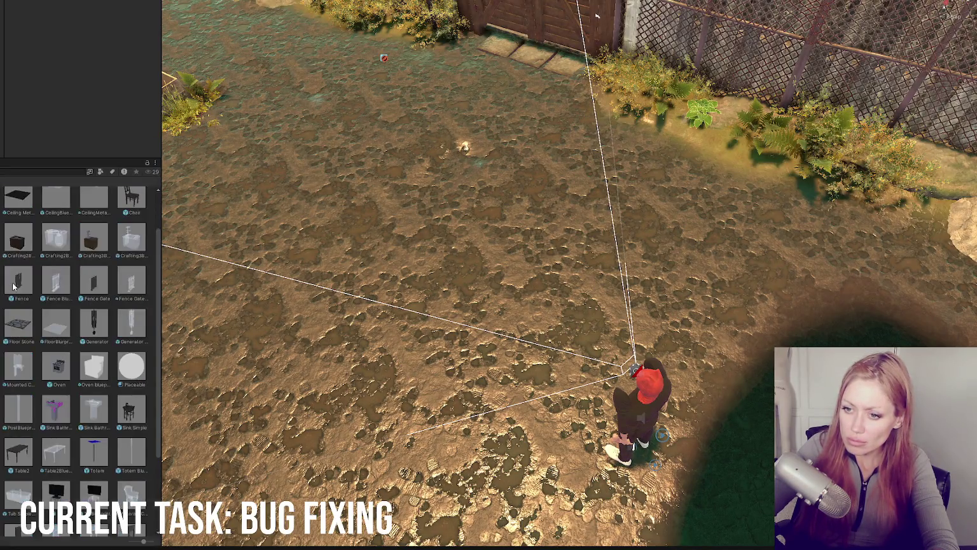
pyautogui.moveTo(56, 197); pyautogui.dragTo(475, 254)
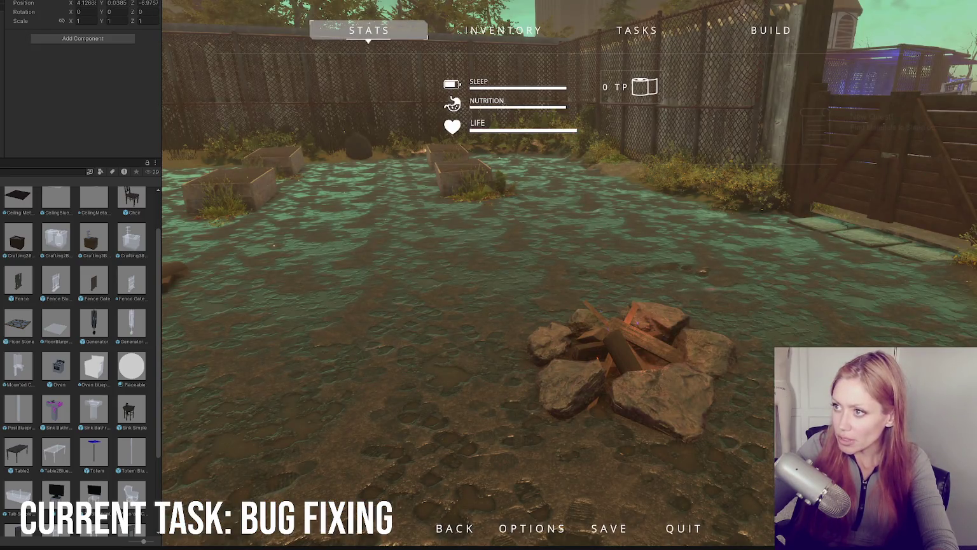
pyautogui.press('Escape')
pyautogui.press('w')
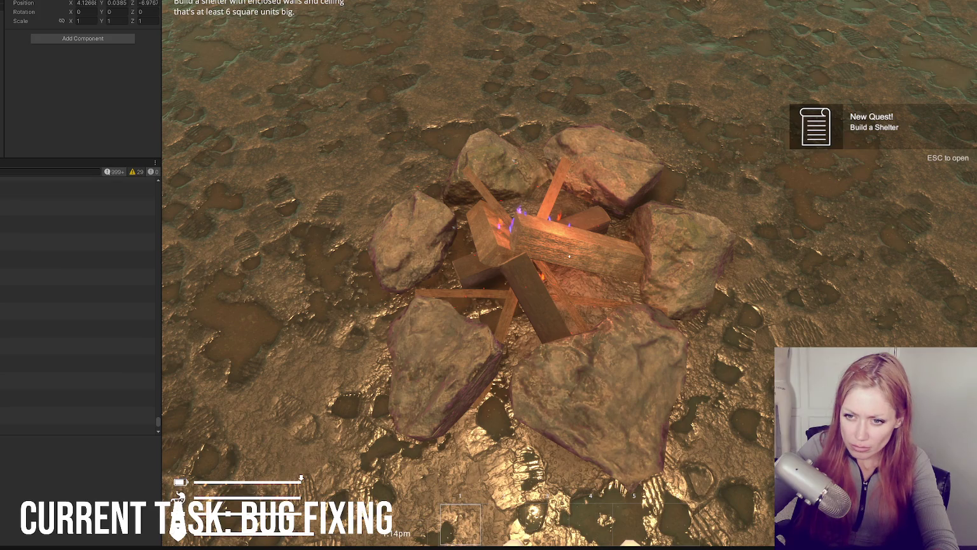
pyautogui.click(76, 268)
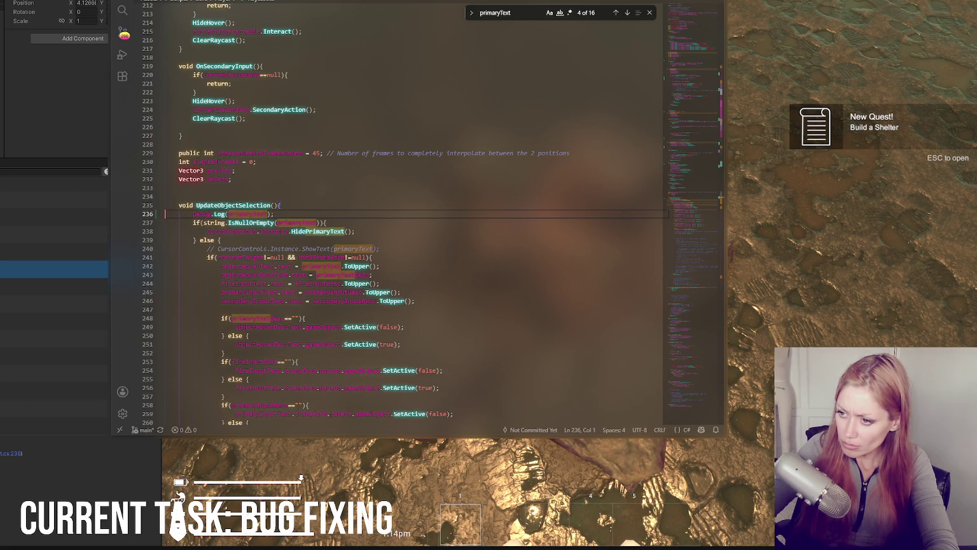
# Open the script at logged line 236 and add Debug.Log("1"); below line 99
pyautogui.hotkey('alt', 'Tab')
pyautogui.hotkey('alt', 'Tab')
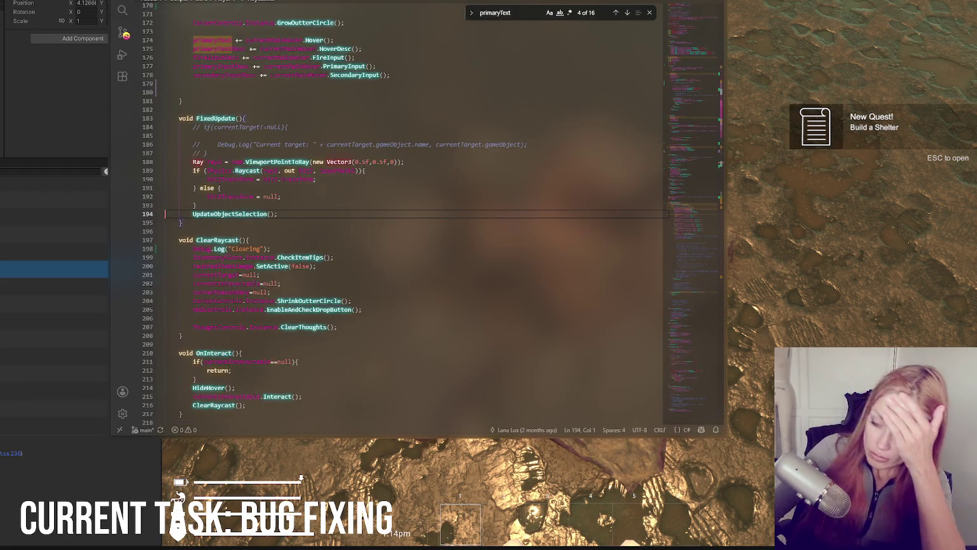
pyautogui.doubleClick(11, 453)
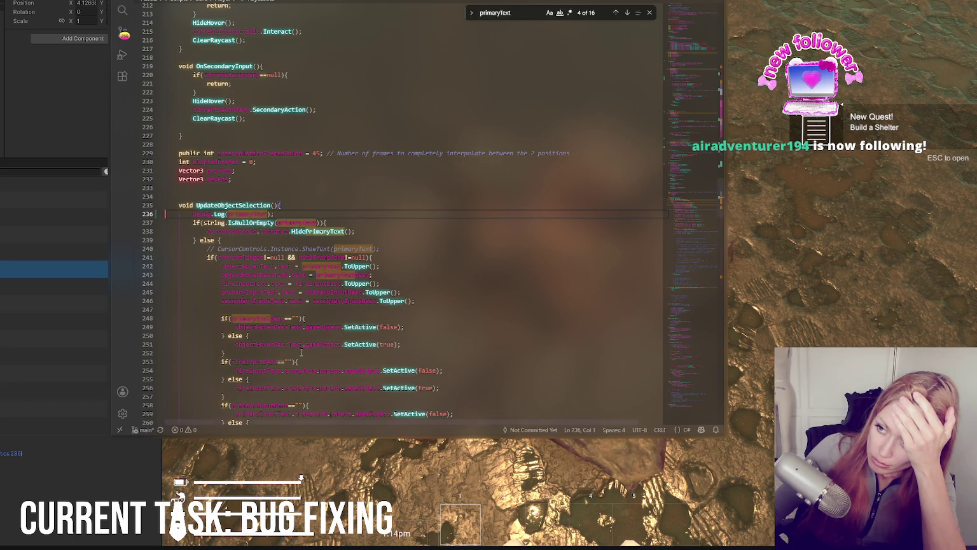
pyautogui.scroll(20, 297, 345)
pyautogui.scroll(15, 297, 346)
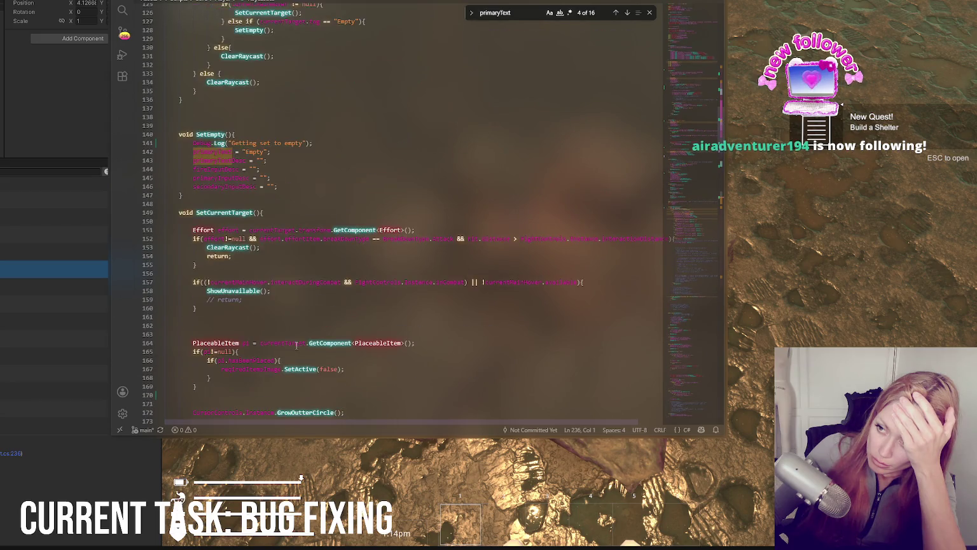
pyautogui.scroll(5, 297, 346)
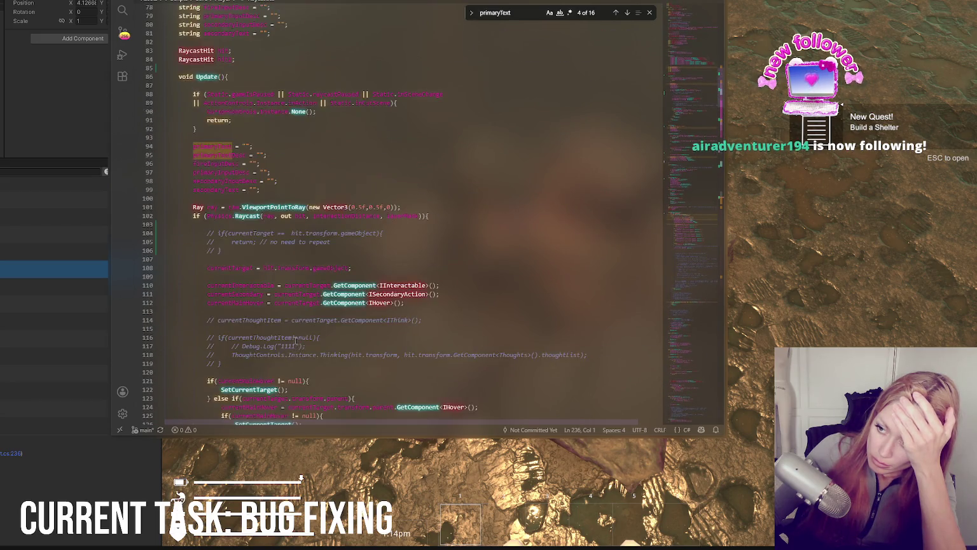
pyautogui.click(285, 187)
pyautogui.press('Return')
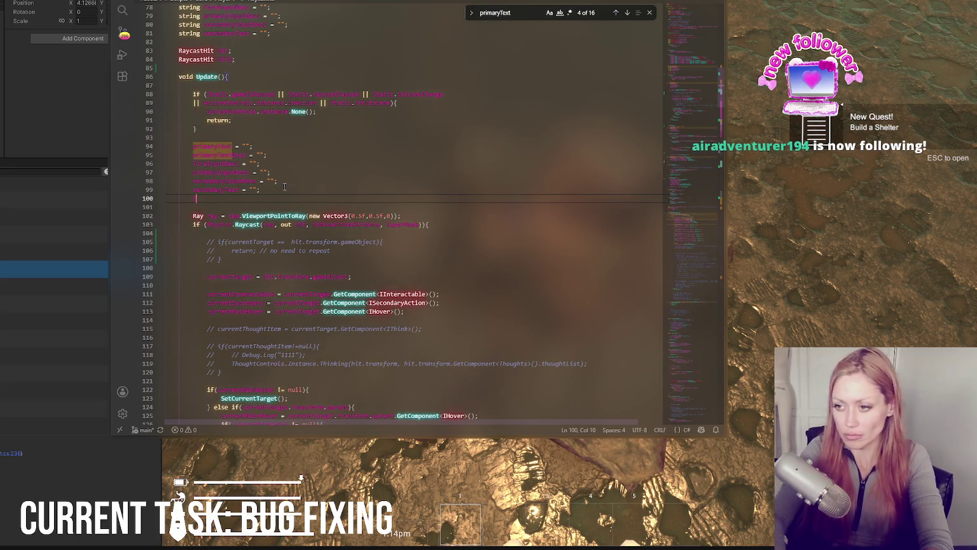
pyautogui.write('Debug.Log("1");')
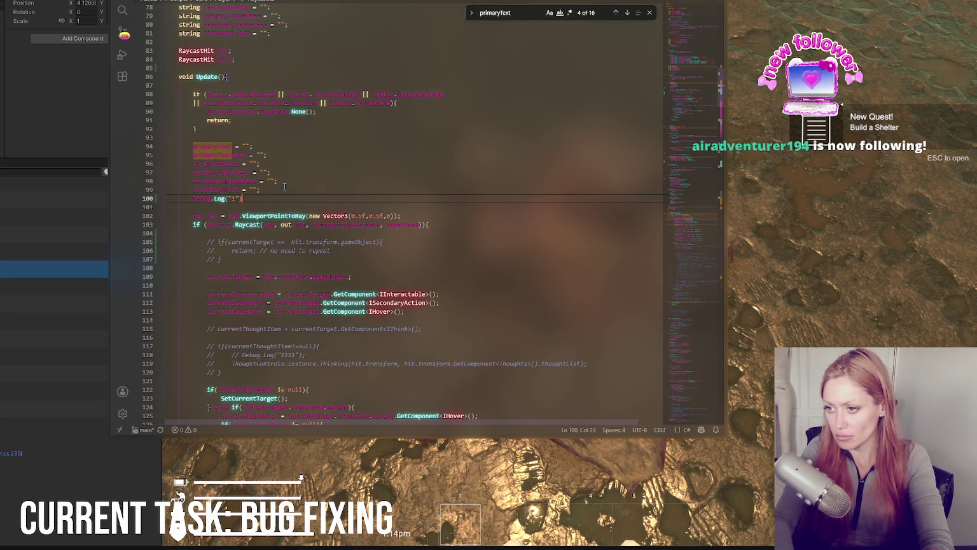
# Copy that log below line 109, change it to Debug.Log("item: " + currentTarget);, and indent it
pyautogui.moveTo(284, 186); pyautogui.dragTo(284, 198)
pyautogui.hotkey('ctrl', 'c')
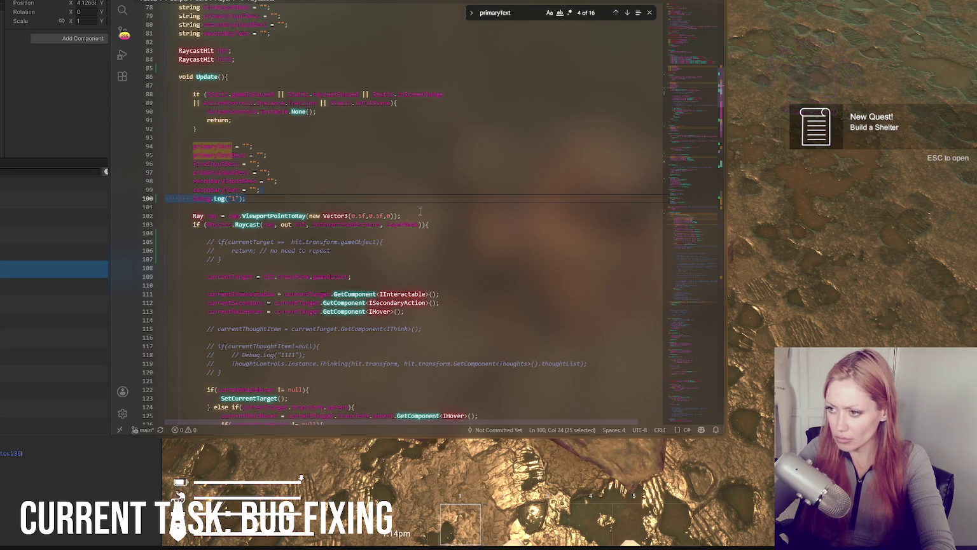
pyautogui.click(402, 276)
pyautogui.hotkey('ctrl', 'v')
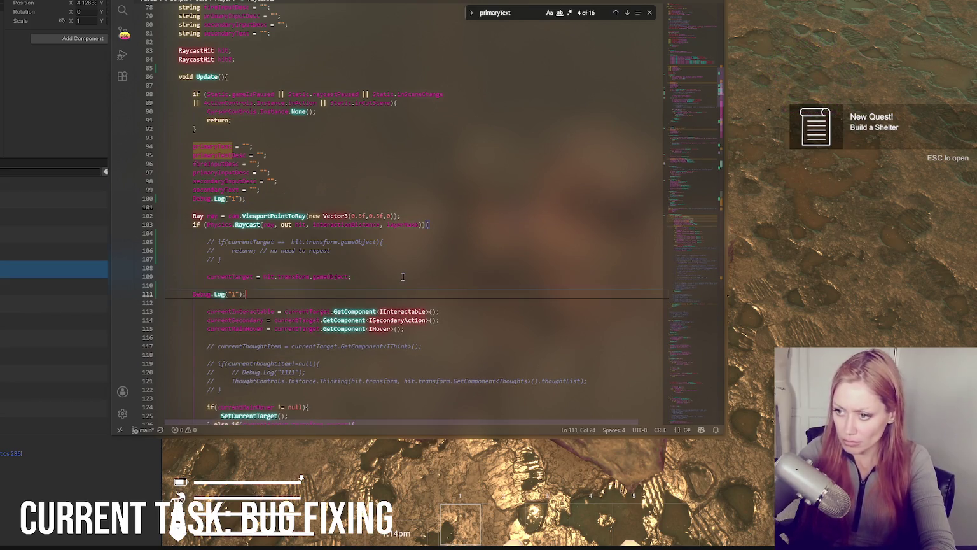
pyautogui.doubleClick(229, 276)
pyautogui.doubleClick(233, 294)
pyautogui.write('item')
pyautogui.write(': "')
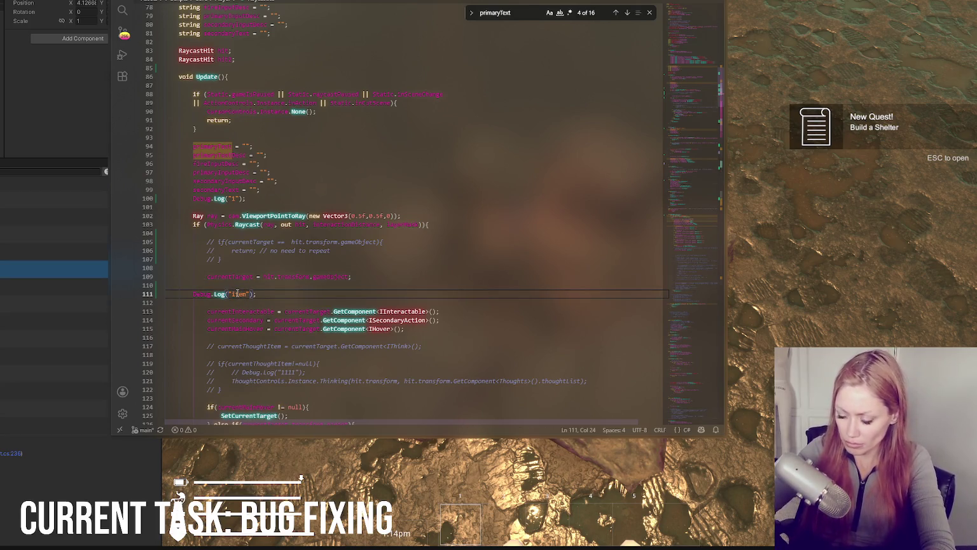
pyautogui.write(' + currentTarget')
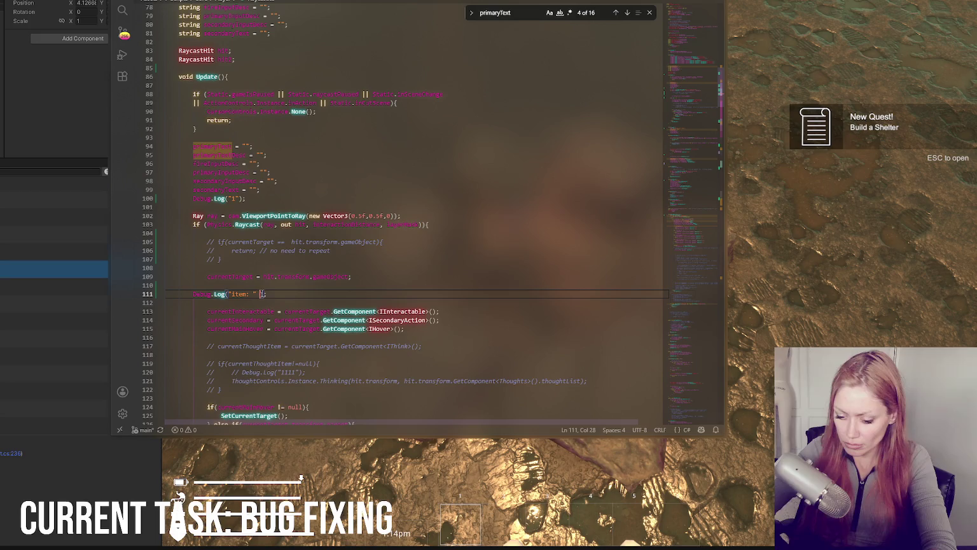
pyautogui.click(195, 294)
pyautogui.press('Tab')
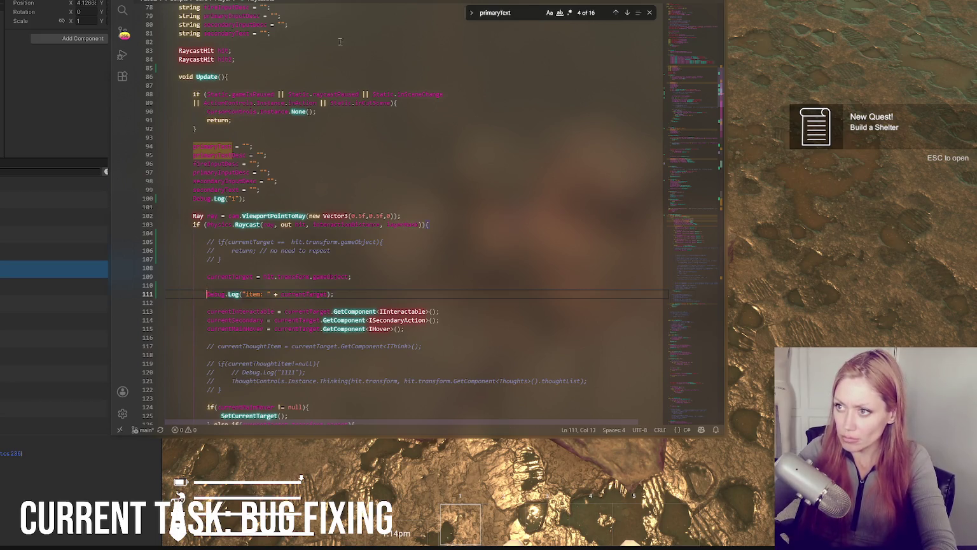
pyautogui.press('F4')
pyautogui.press('F4')
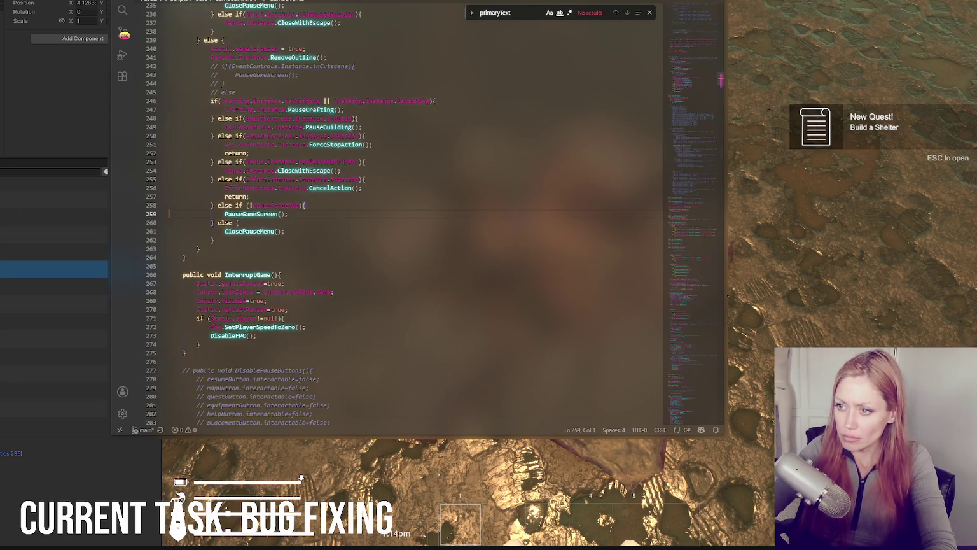
# Cycle through the open scripts, checking the Grow log line, back to the player interaction script
pyautogui.press('F4')
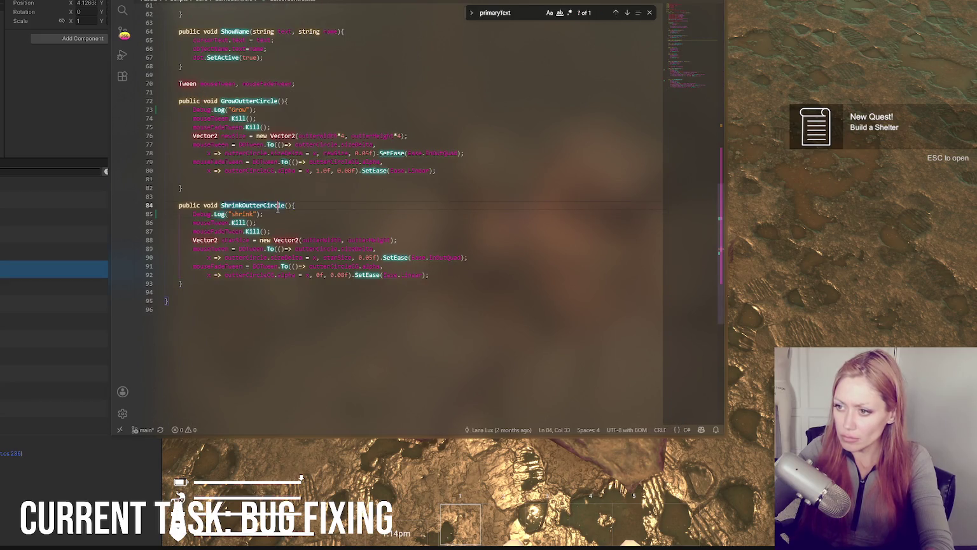
pyautogui.click(308, 111)
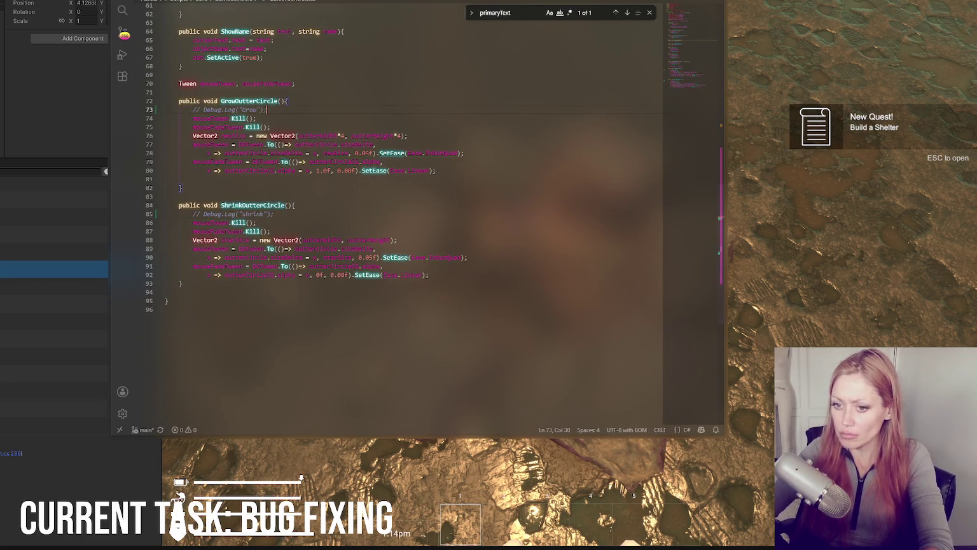
pyautogui.press('F4')
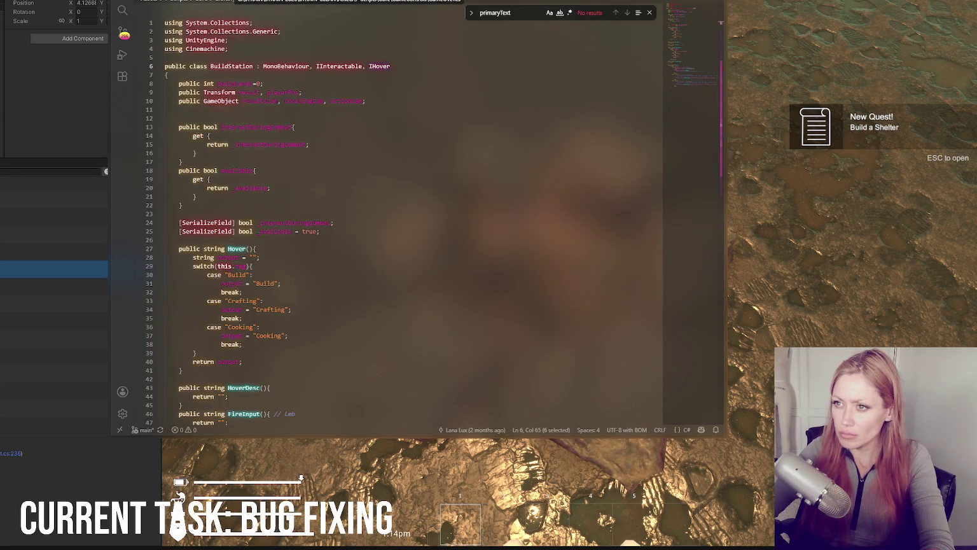
pyautogui.press('F4')
# Go to the Debug.Log(primaryText) line in UpdateObjectSelection, comment it out, and return to Unity
pyautogui.scroll(-5, 284, 263)
pyautogui.click(322, 238)
pyautogui.scroll(-5, 322, 241)
pyautogui.scroll(-5, 322, 243)
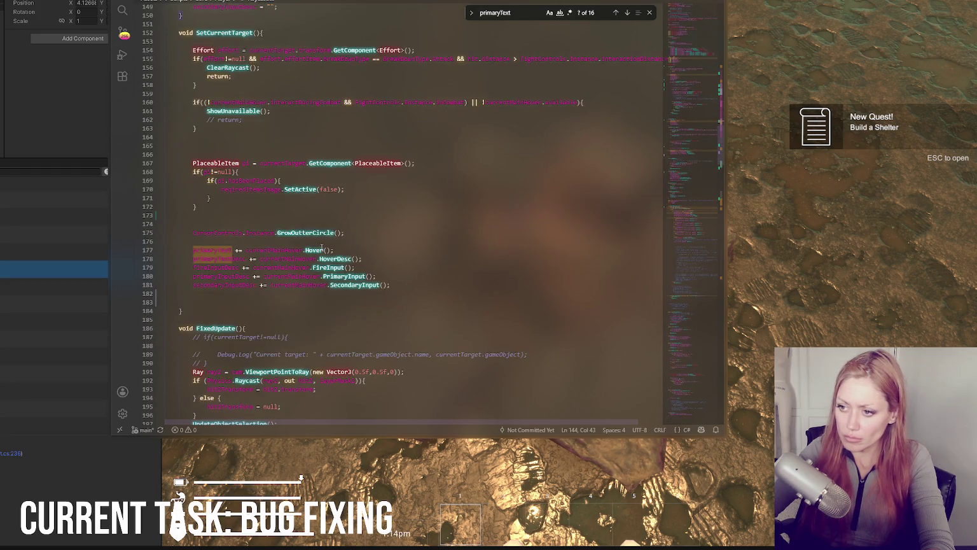
pyautogui.scroll(-20, 322, 246)
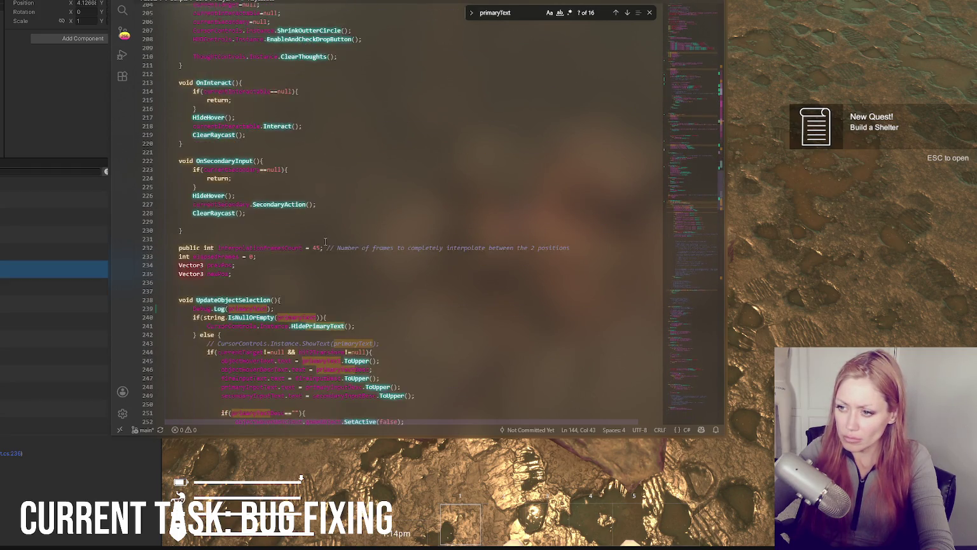
pyautogui.click(332, 172)
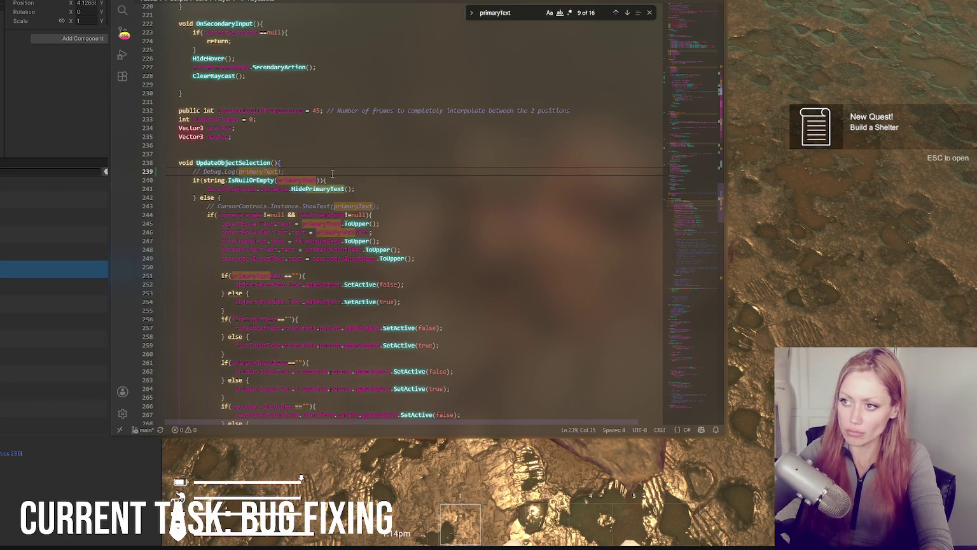
pyautogui.hotkey('alt', 'Tab')
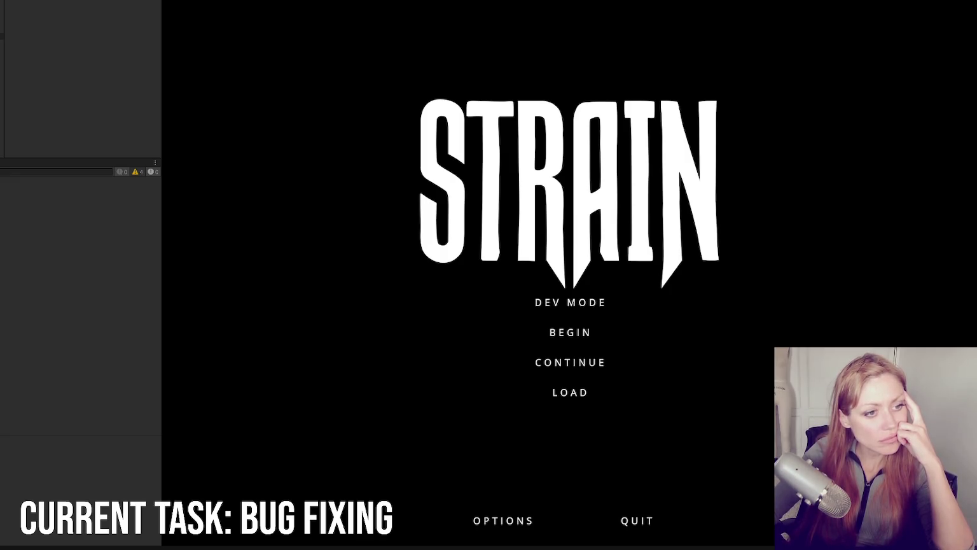
# Start the game in dev mode and walk toward the gate, pausing and resuming play
pyautogui.click(584, 301)
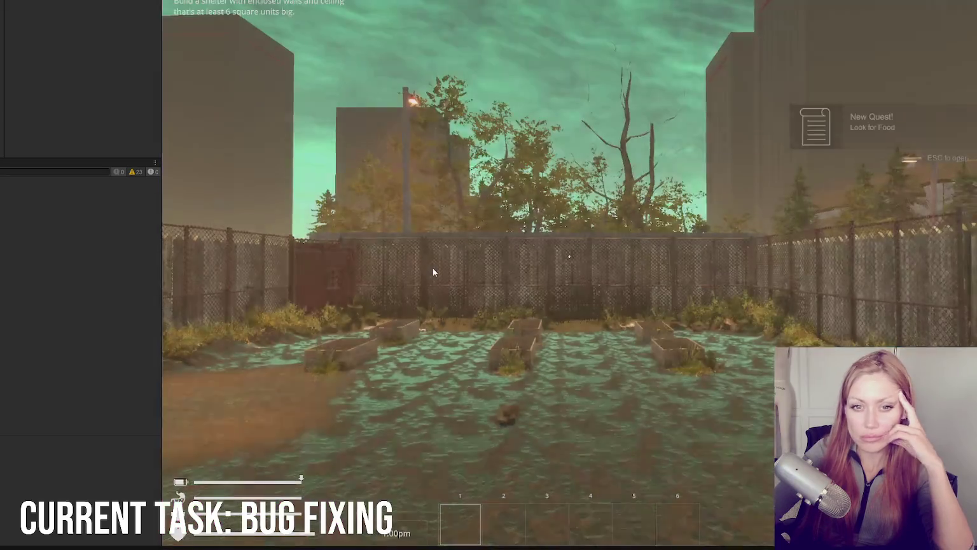
pyautogui.press('w')
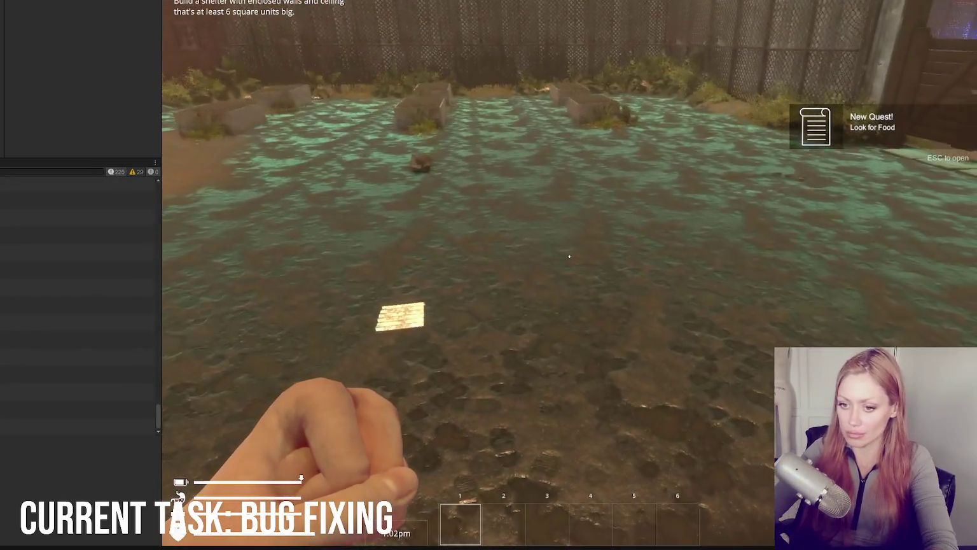
pyautogui.press('w')
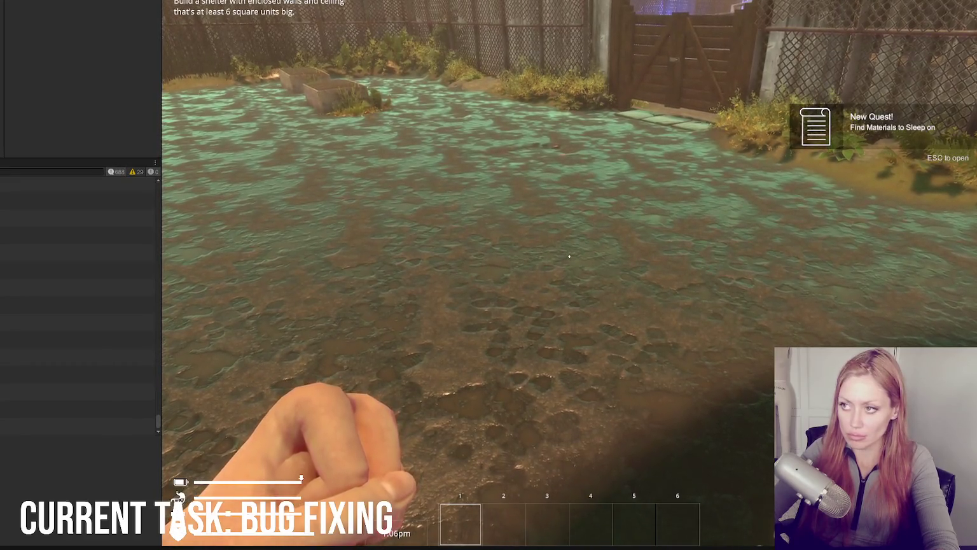
pyautogui.press('Escape')
pyautogui.hotkey('ctrl', 'p')
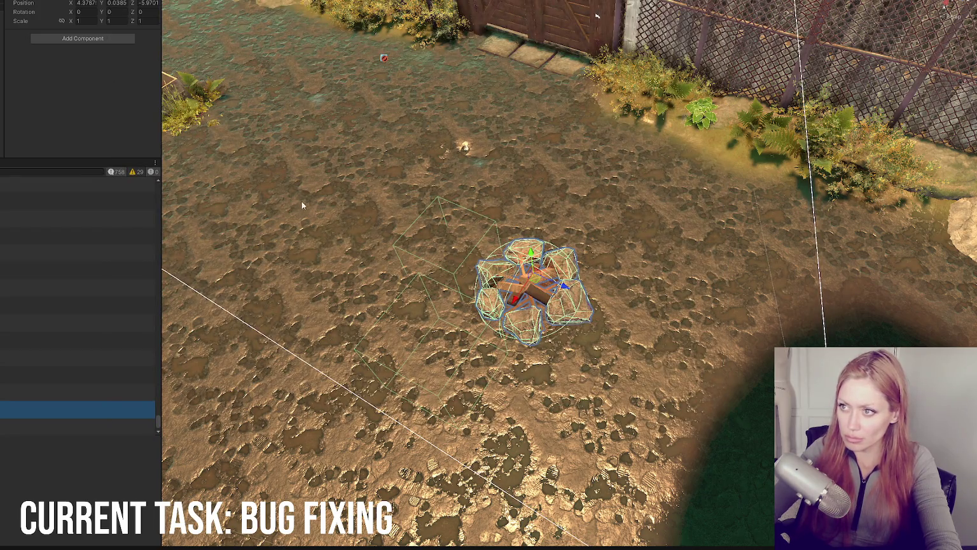
pyautogui.click(303, 205)
pyautogui.press('Escape')
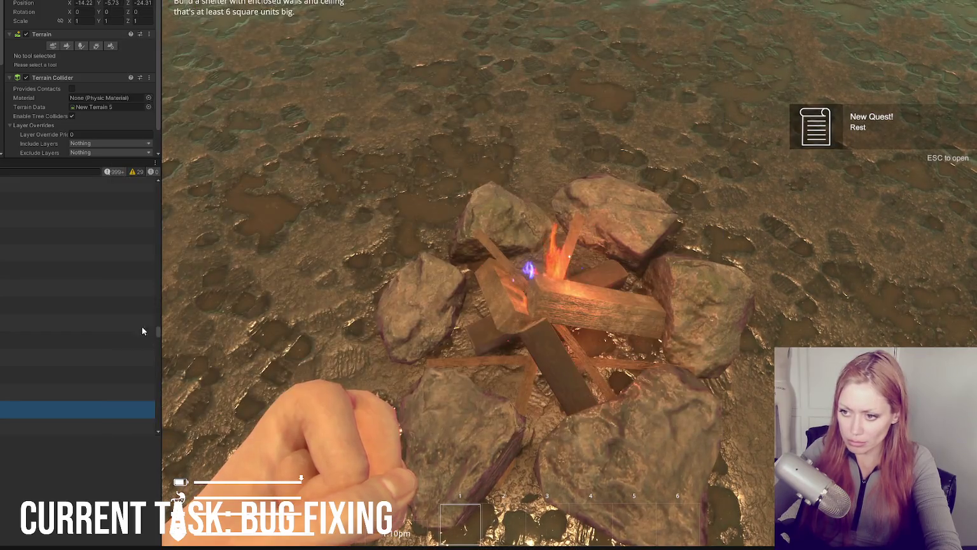
# Inspect the latest console log entry at the campfire and bring Visual Studio Code back
pyautogui.moveTo(157, 348); pyautogui.dragTo(158, 422)
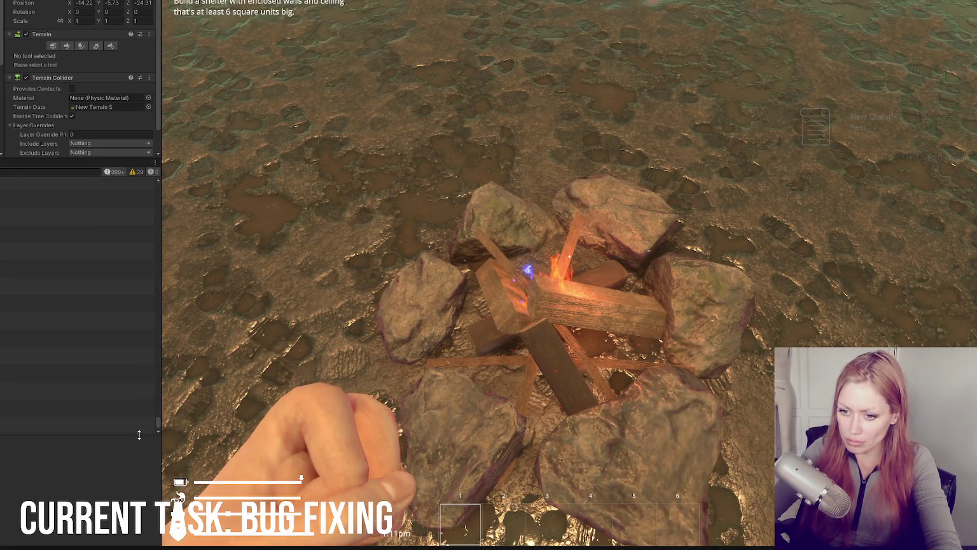
pyautogui.click(70, 431)
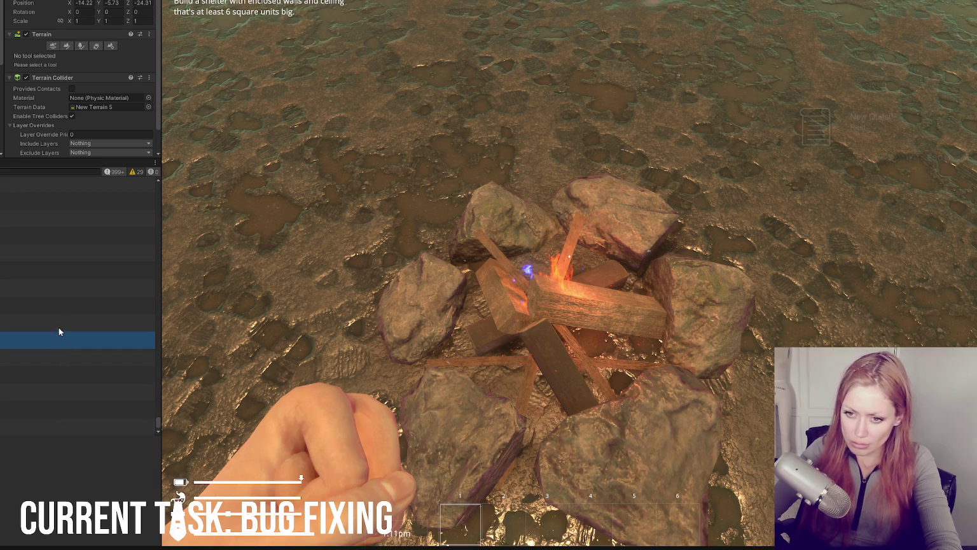
pyautogui.scroll(1, 60, 308)
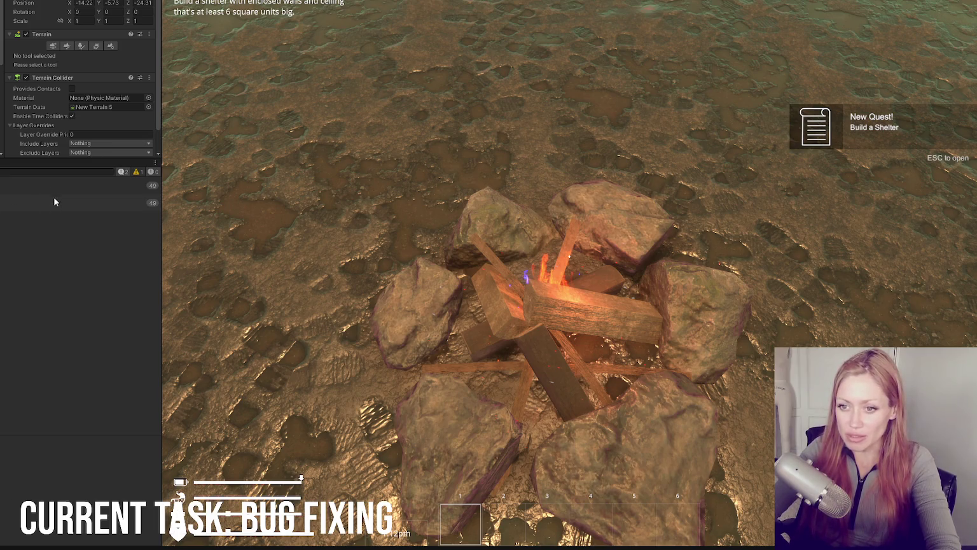
pyautogui.hotkey('alt', 'Tab')
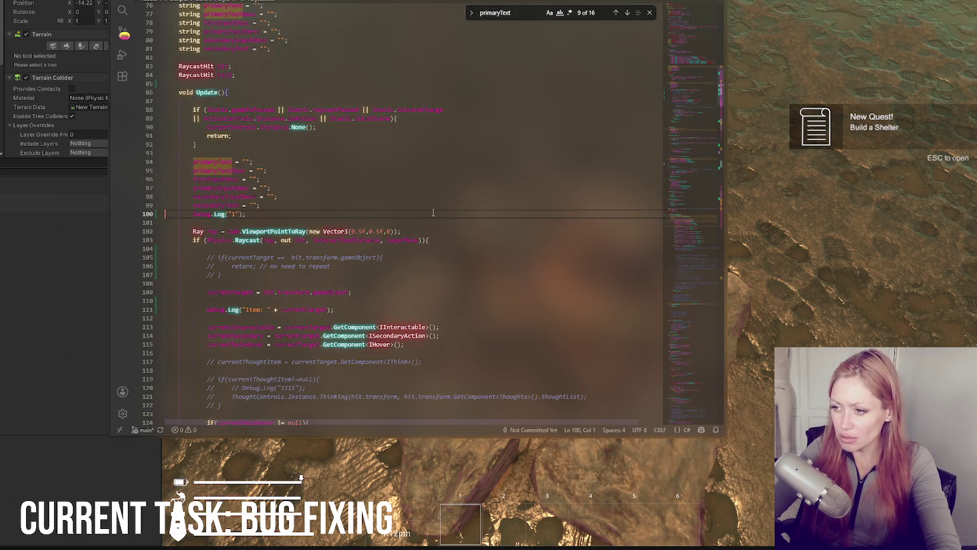
# Find the line where primaryText receives the hover text, searching the script for primaryText
pyautogui.scroll(-5, 431, 211)
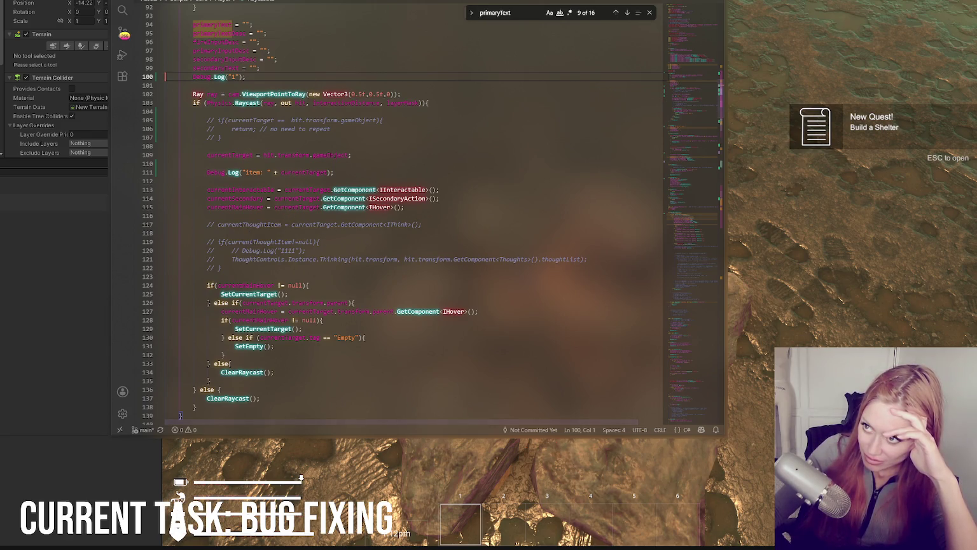
pyautogui.scroll(-5, 302, 149)
pyautogui.scroll(4, 301, 149)
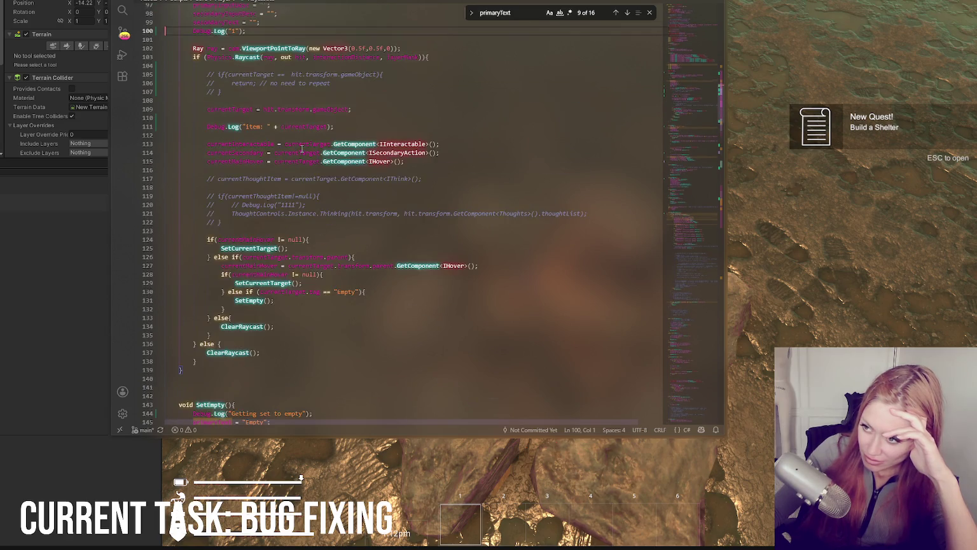
pyautogui.scroll(-5, 302, 149)
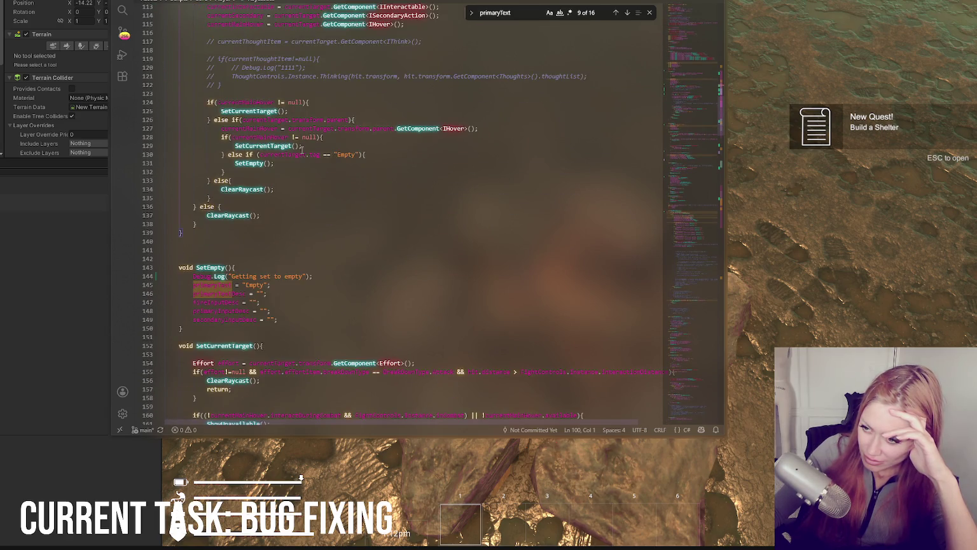
pyautogui.scroll(12, 302, 148)
pyautogui.scroll(-4, 303, 147)
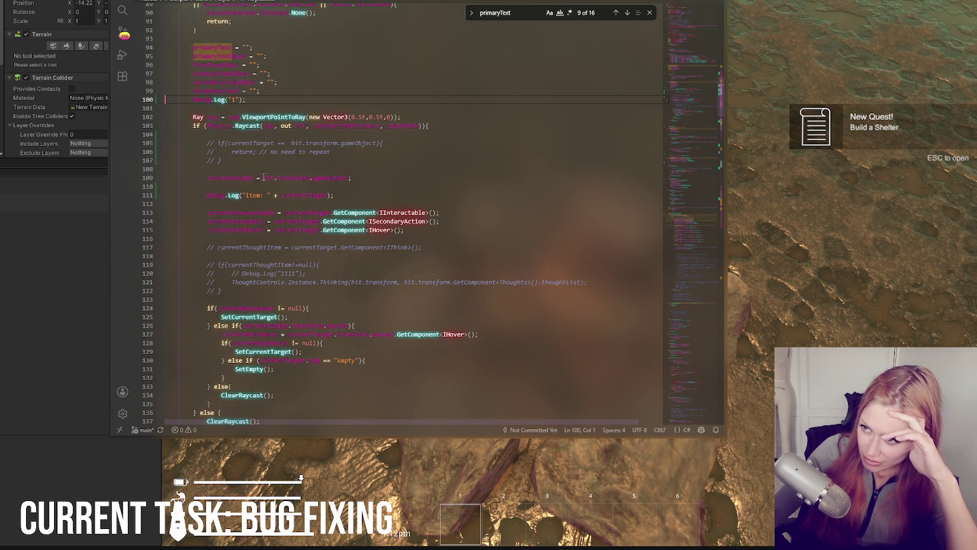
pyautogui.doubleClick(215, 48)
pyautogui.scroll(-5, 305, 171)
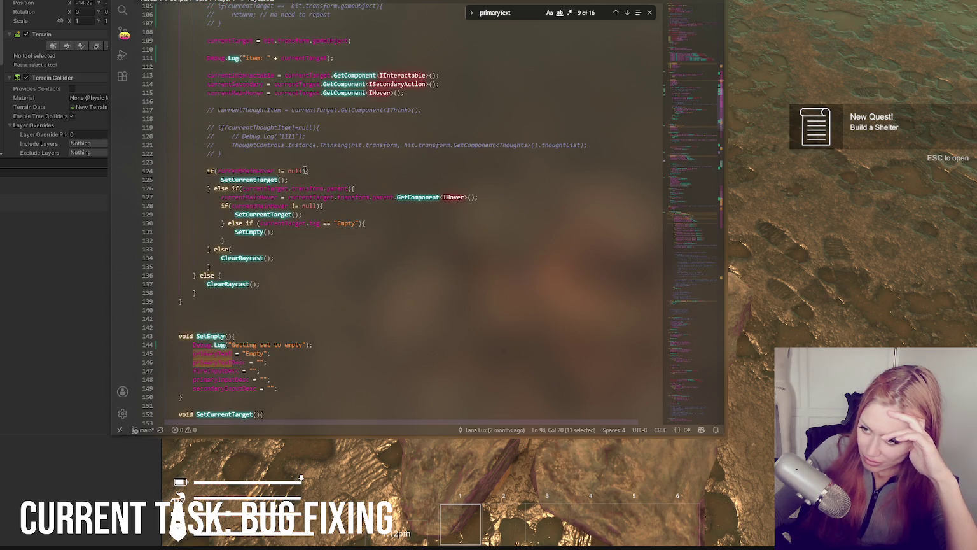
pyautogui.click(496, 13)
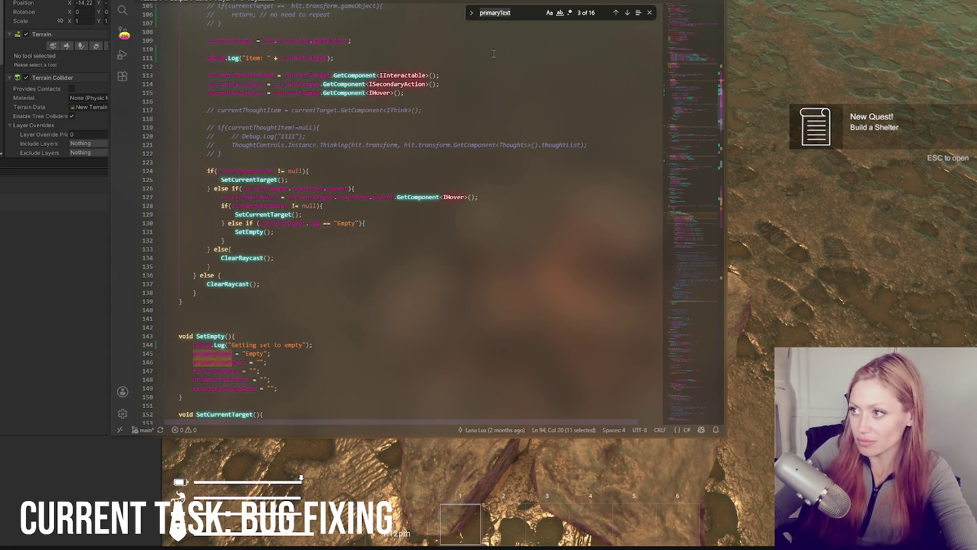
pyautogui.click(627, 14)
pyautogui.click(627, 14)
pyautogui.click(627, 14)
pyautogui.click(627, 14)
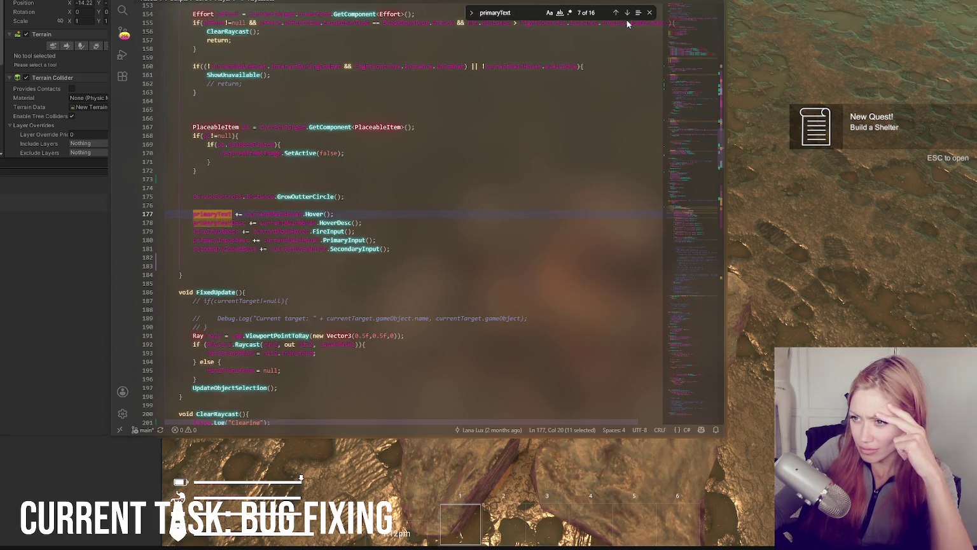
pyautogui.scroll(5, 501, 185)
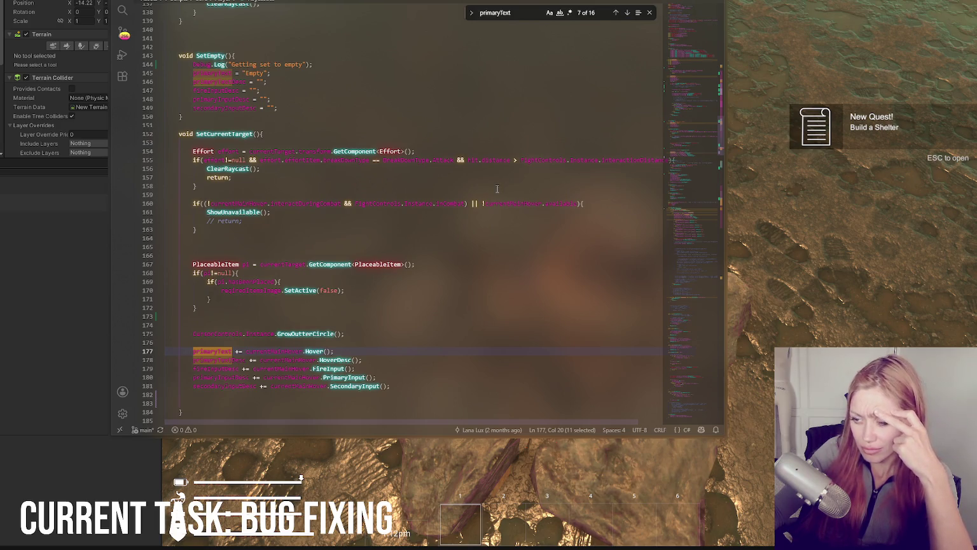
# Insert Debug.Log(primaryText); on a new line above the primaryText hover assignment
pyautogui.click(356, 343)
pyautogui.press('Return')
pyautogui.write('Debug.Lo')
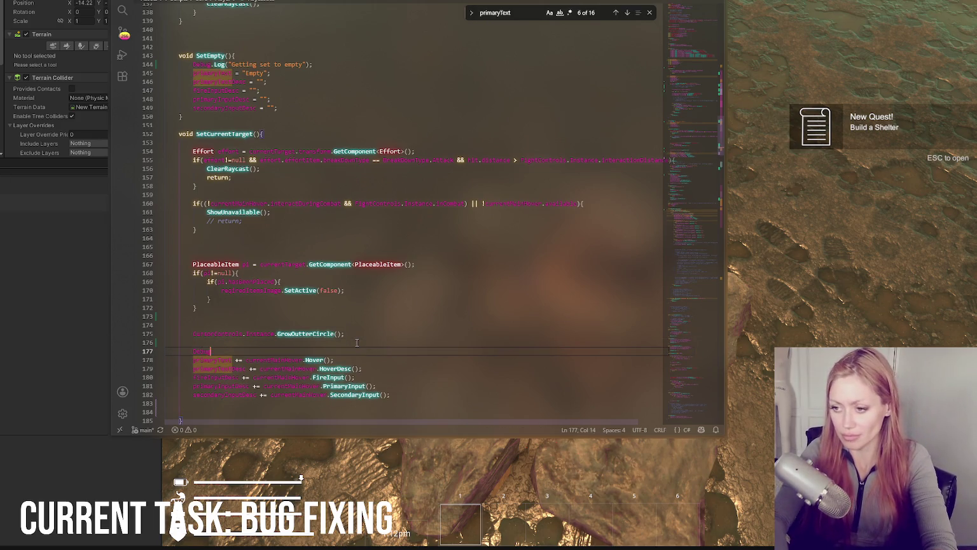
pyautogui.write('g(primaryText);')
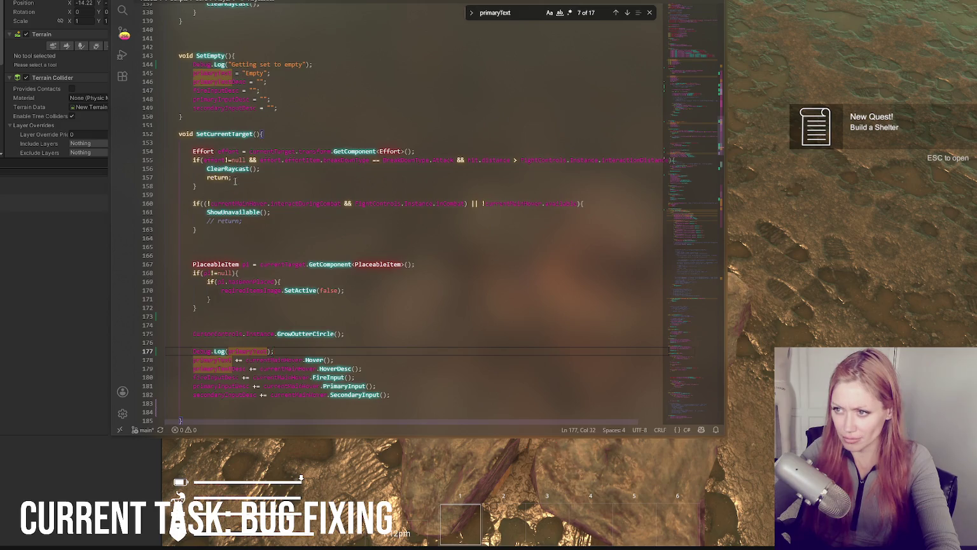
# Delete the old "Item" and "1" Debug.Log lines, then return to Unity
pyautogui.scroll(13, 234, 181)
pyautogui.moveTo(341, 121); pyautogui.dragTo(342, 112)
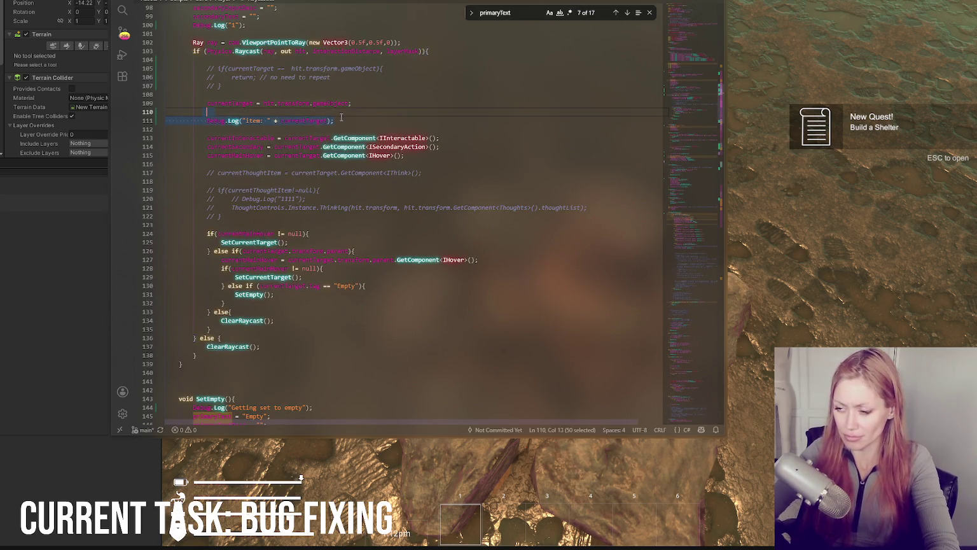
pyautogui.press('BackSpace')
pyautogui.scroll(7, 306, 166)
pyautogui.moveTo(281, 210); pyautogui.dragTo(290, 202)
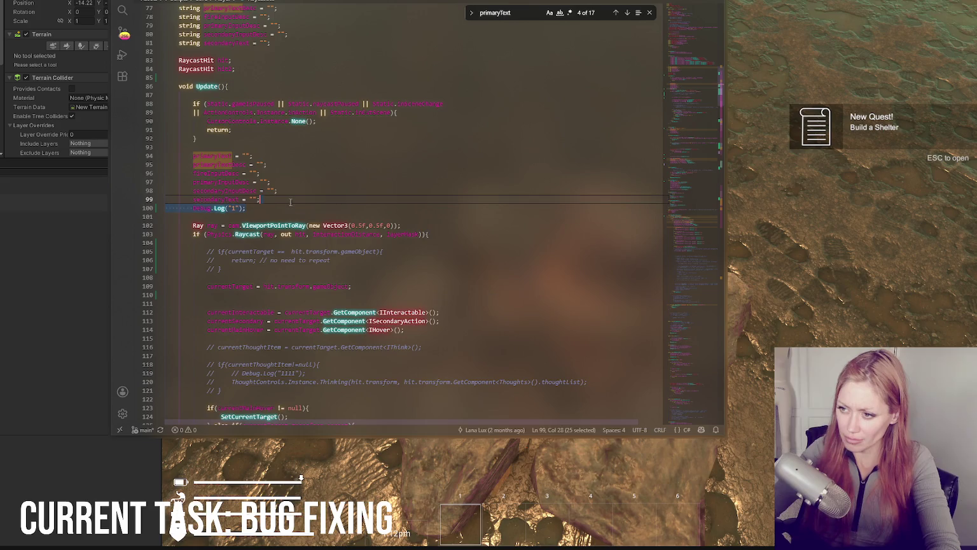
pyautogui.press('BackSpace')
pyautogui.click(4, 305)
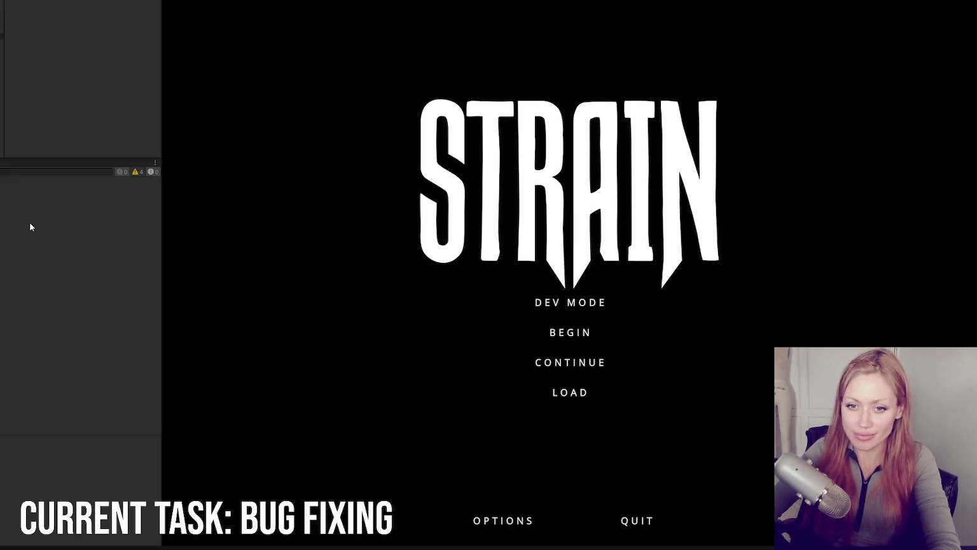
# Start dev mode, drag a campfire prefab beside the player, walk up to it, and check the newest Console log
pyautogui.click(545, 308)
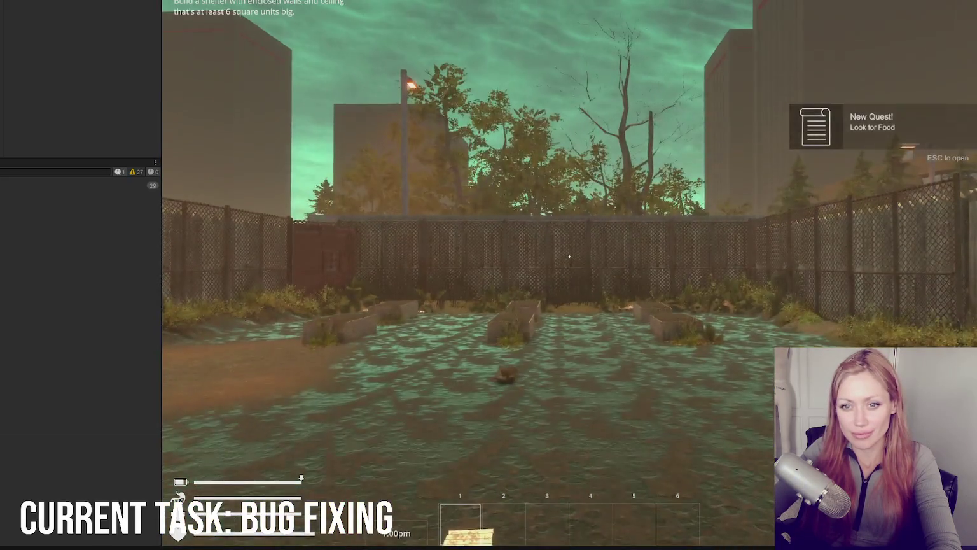
pyautogui.click(569, 257)
pyautogui.press('Escape')
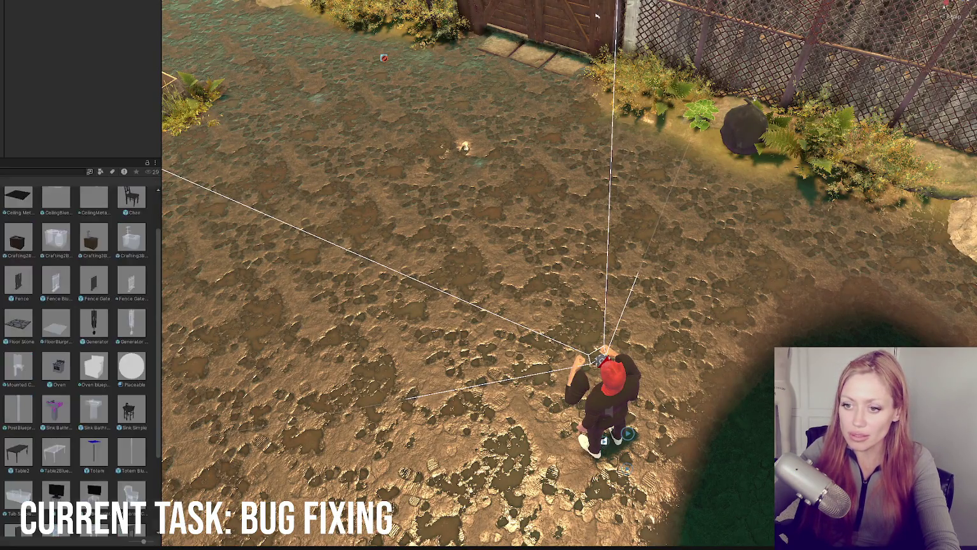
pyautogui.moveTo(83, 255)
pyautogui.mouseDown()
pyautogui.moveTo(371, 210)
pyautogui.moveTo(530, 245)
pyautogui.mouseUp()
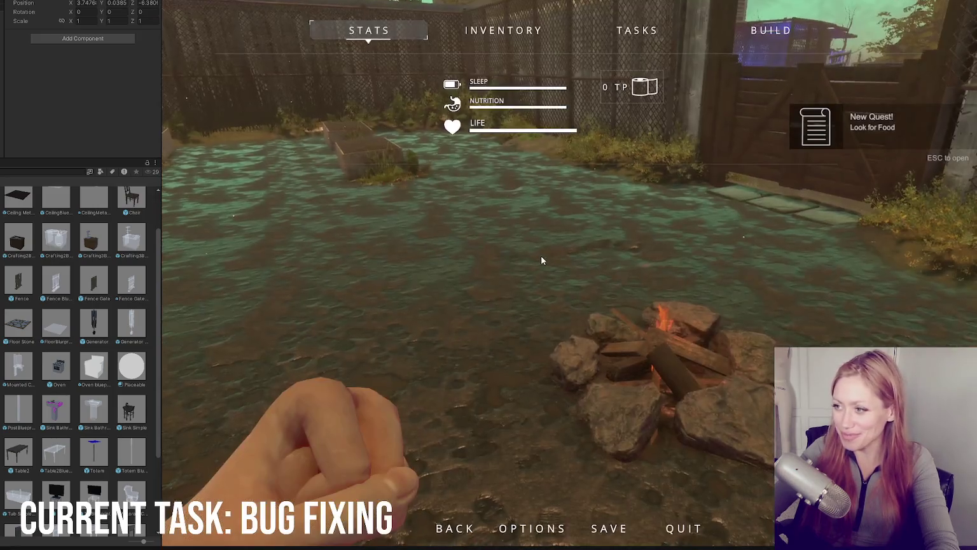
pyautogui.press('Escape')
pyautogui.press('w')
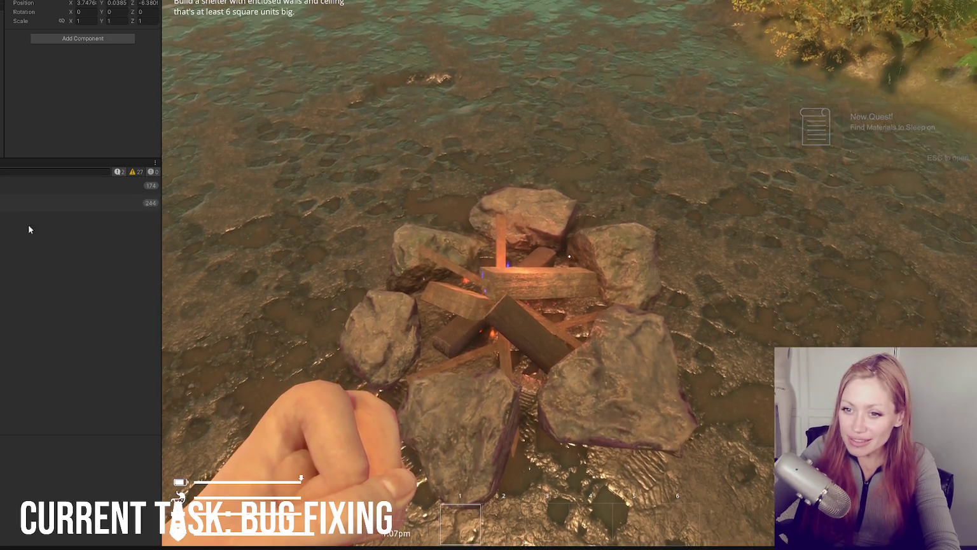
pyautogui.click(26, 203)
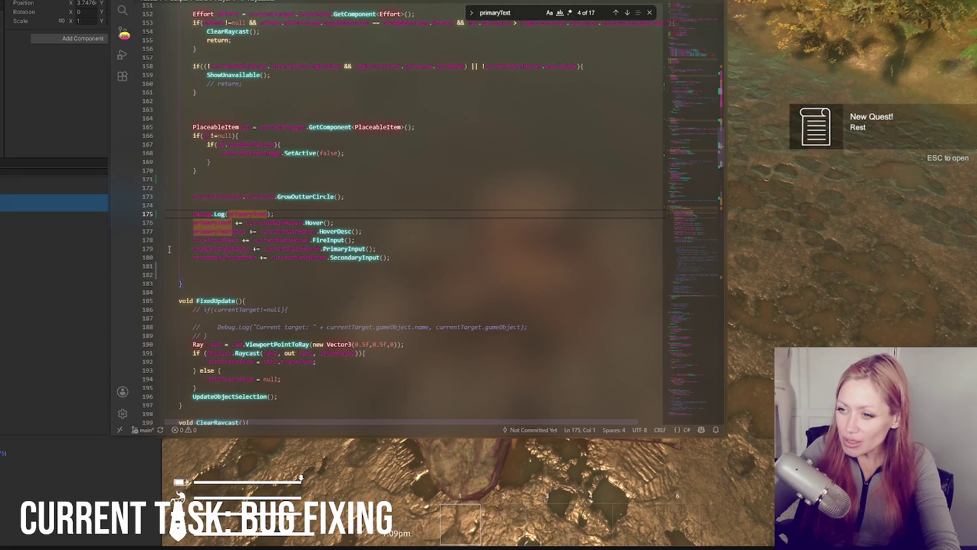
# Jump from primaryText to BuildStation's Hover, give it a placeholder default output string, and return to Unity
pyautogui.doubleClick(219, 223)
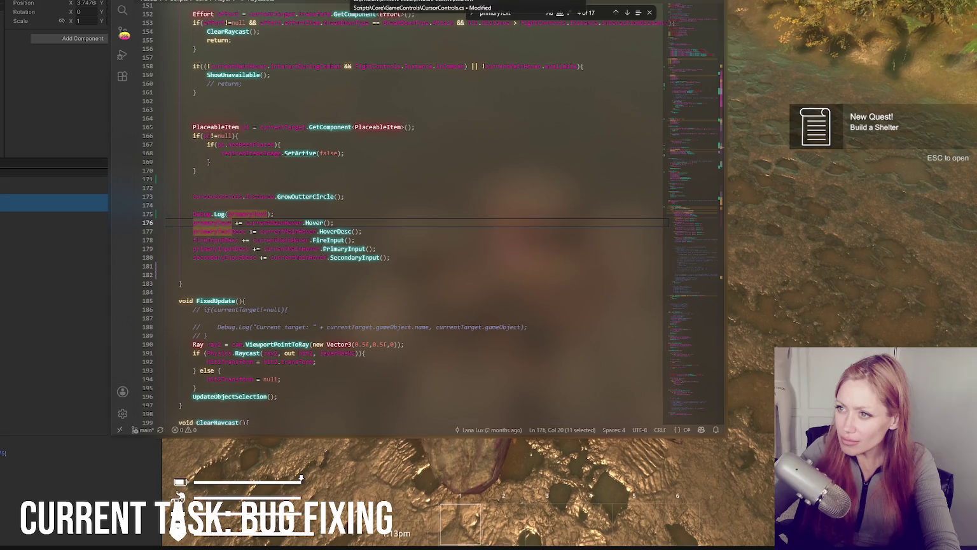
pyautogui.press('F12')
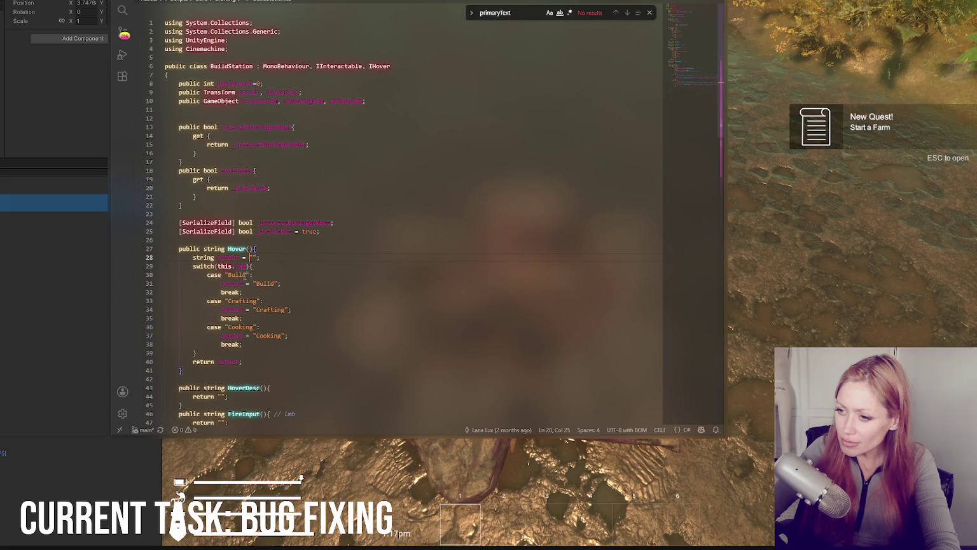
pyautogui.click(297, 329)
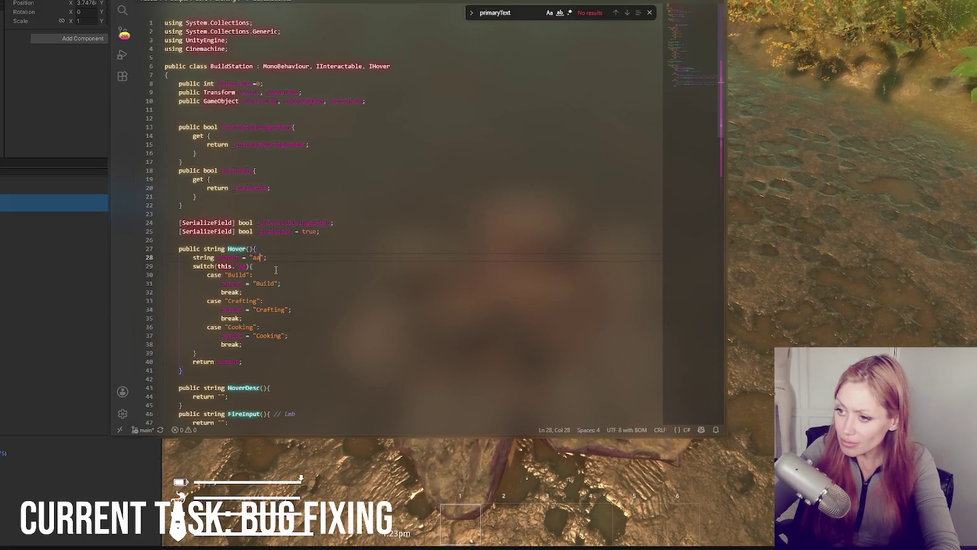
pyautogui.click(15, 263)
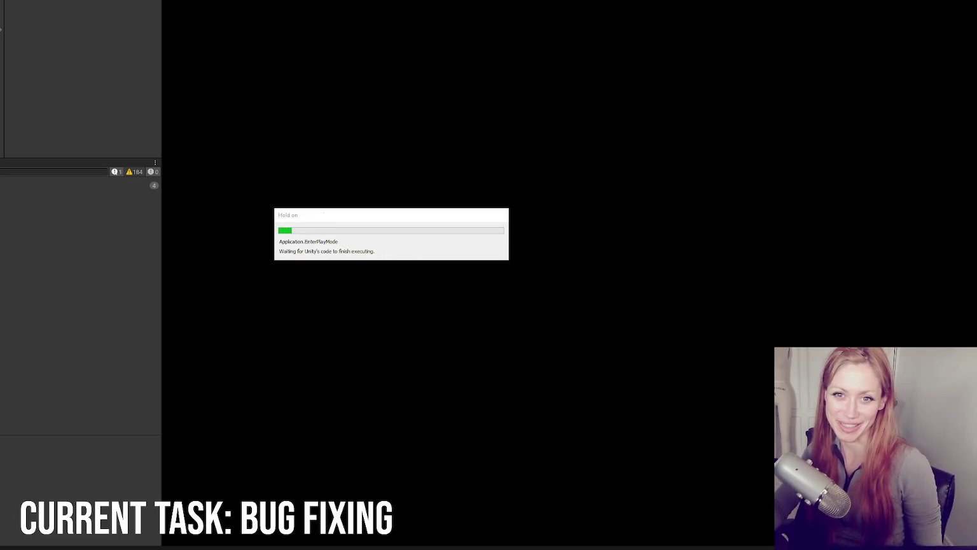
# Start the game in dev mode and choose Firepit from the buildable items list
pyautogui.click(591, 302)
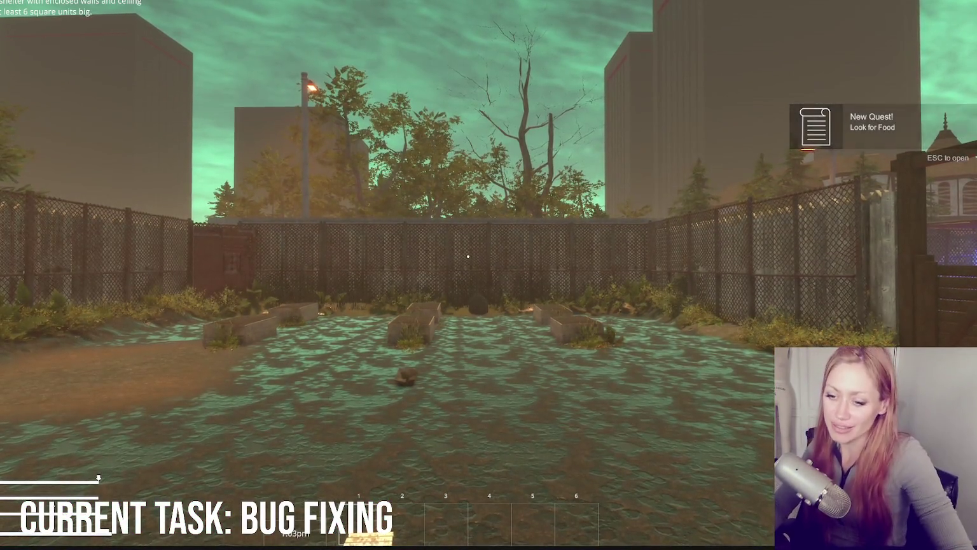
pyautogui.press('Escape')
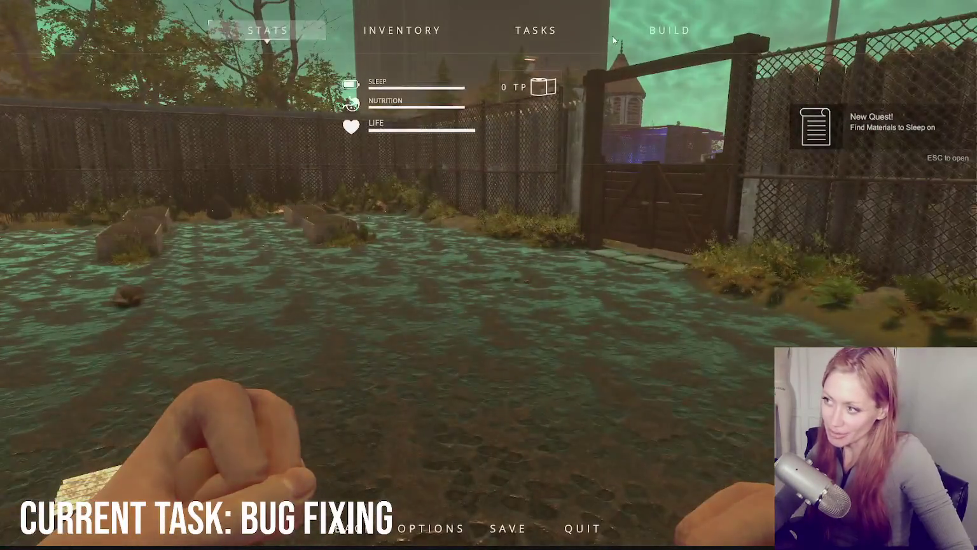
pyautogui.click(681, 24)
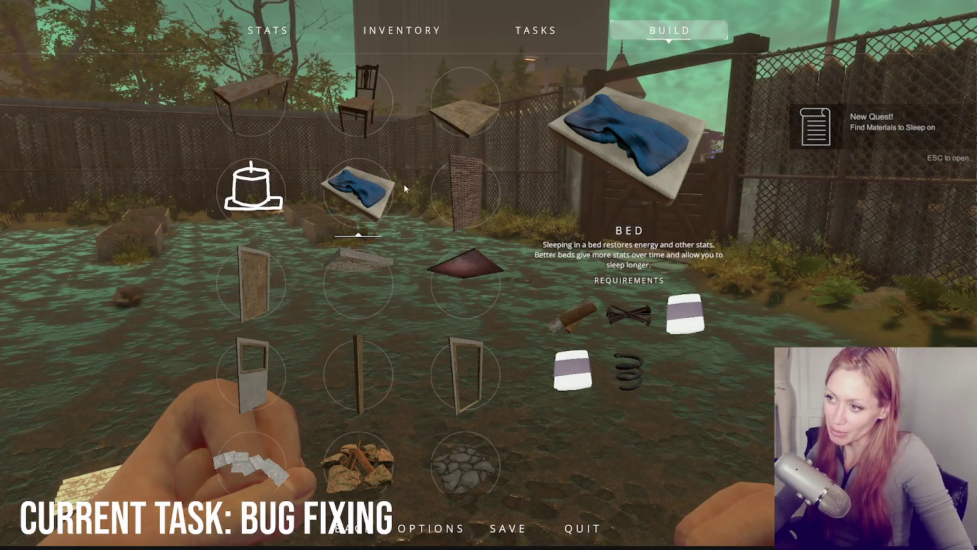
pyautogui.click(354, 468)
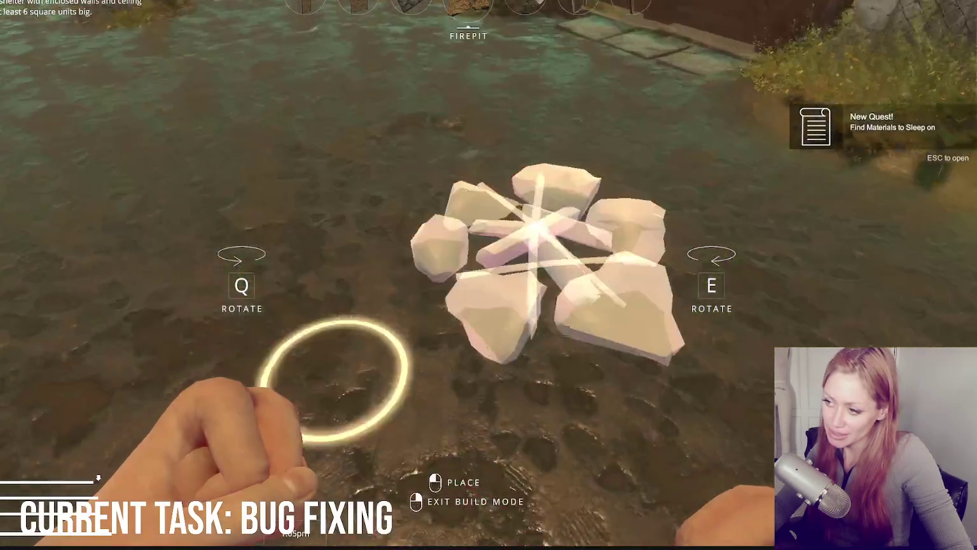
pyautogui.press('Escape')
pyautogui.press('Escape')
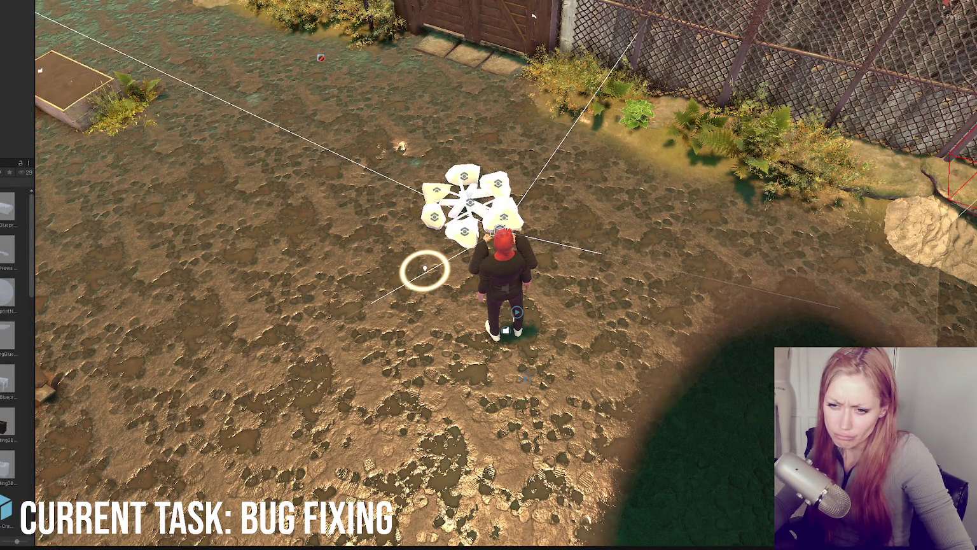
# Place a firepit in the yard near the player and look at it until its outline appears
pyautogui.scroll(-3, 5, 425)
pyautogui.moveTo(7, 454); pyautogui.dragTo(228, 243)
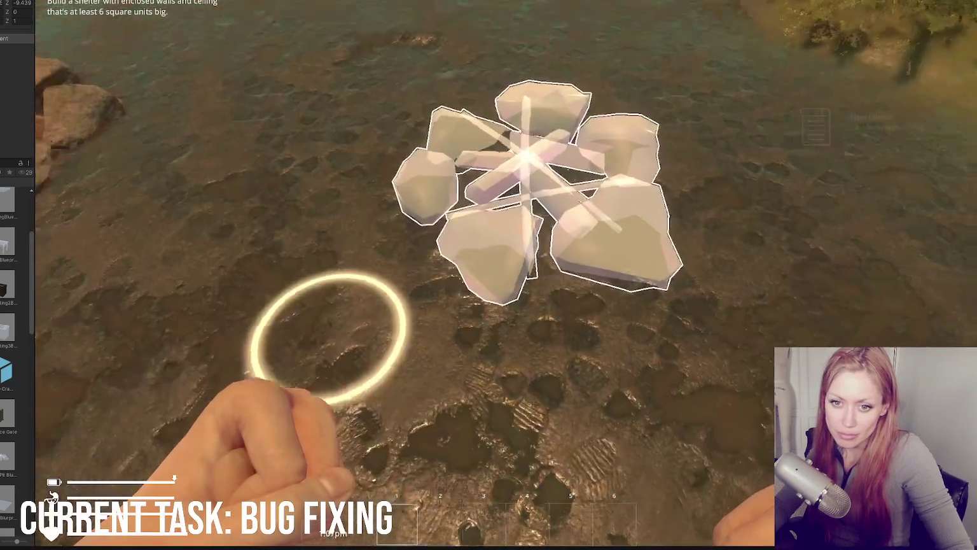
pyautogui.press('w')
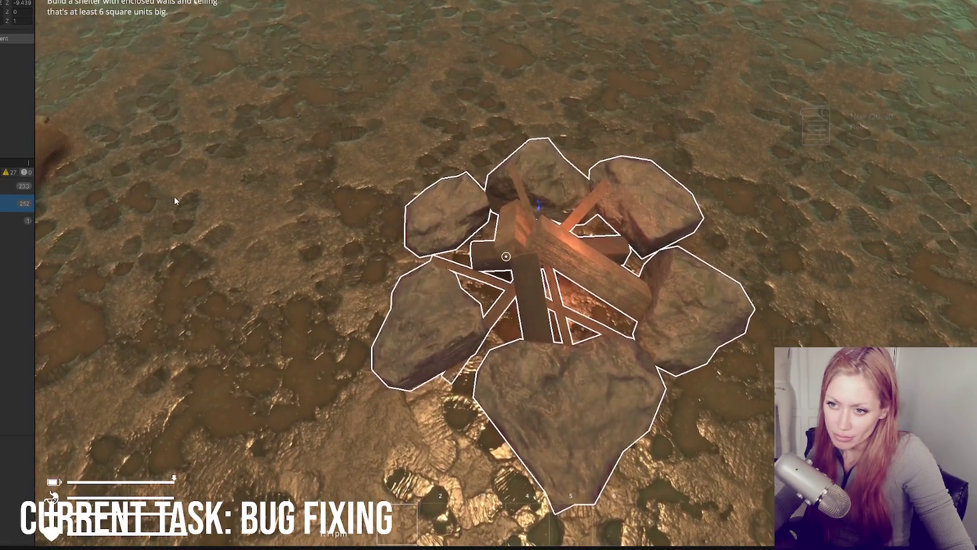
pyautogui.hotkey('alt', 'Tab')
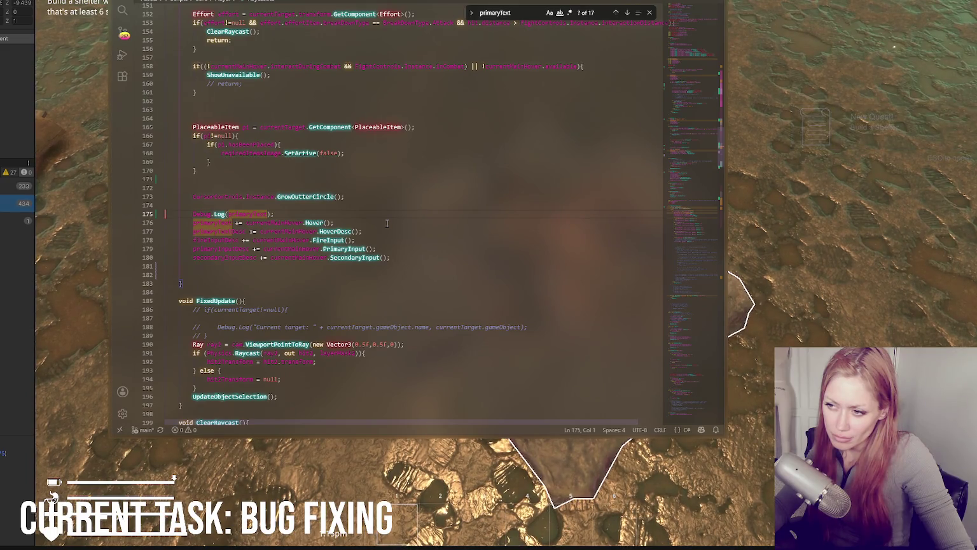
# Paste a second Debug.Log(primaryText); on line 177, right after the Hover assignment
pyautogui.scroll(4, 378, 214)
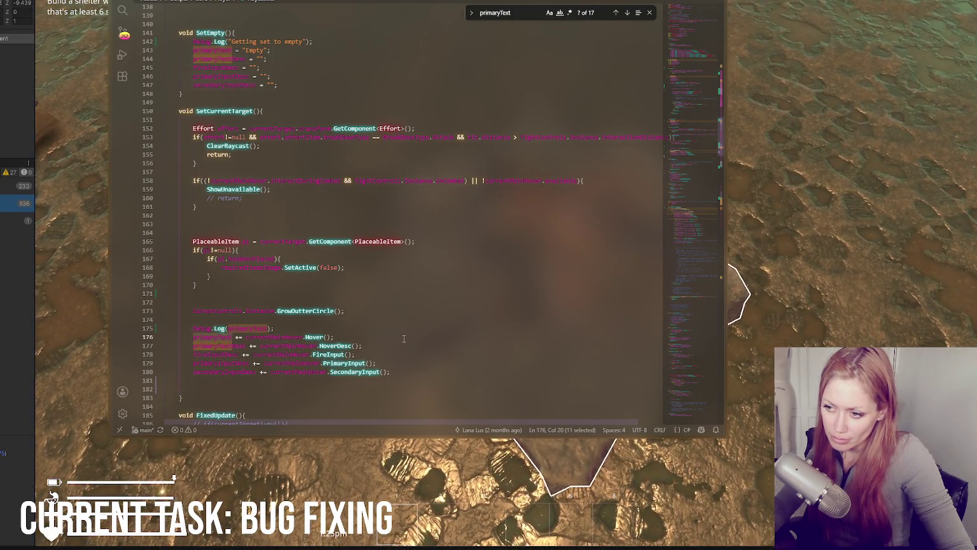
pyautogui.click(361, 337)
pyautogui.press('Return')
pyautogui.hotkey('ctrl', 'v')
pyautogui.hotkey('alt', 'Tab')
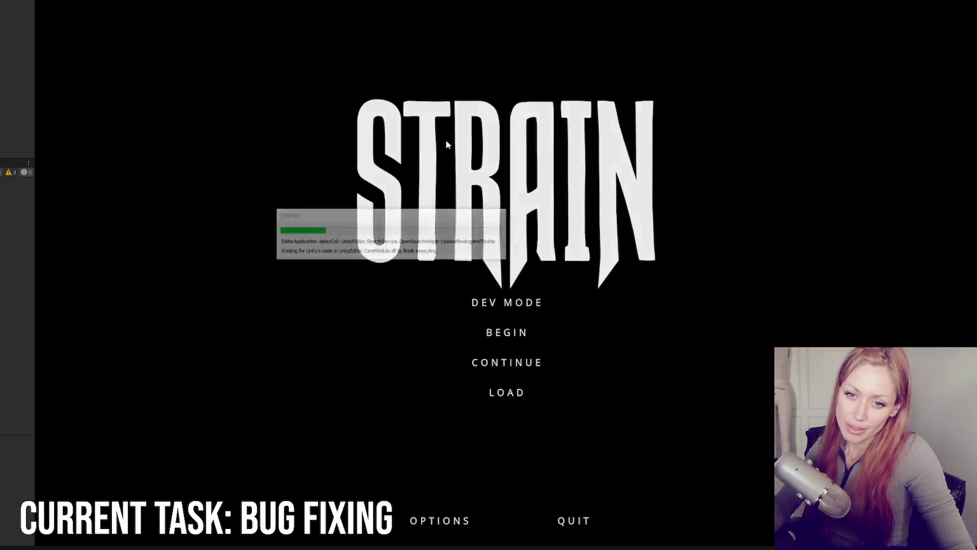
# Start dev mode and place a firepit on the ground from the Build menu
pyautogui.click(538, 299)
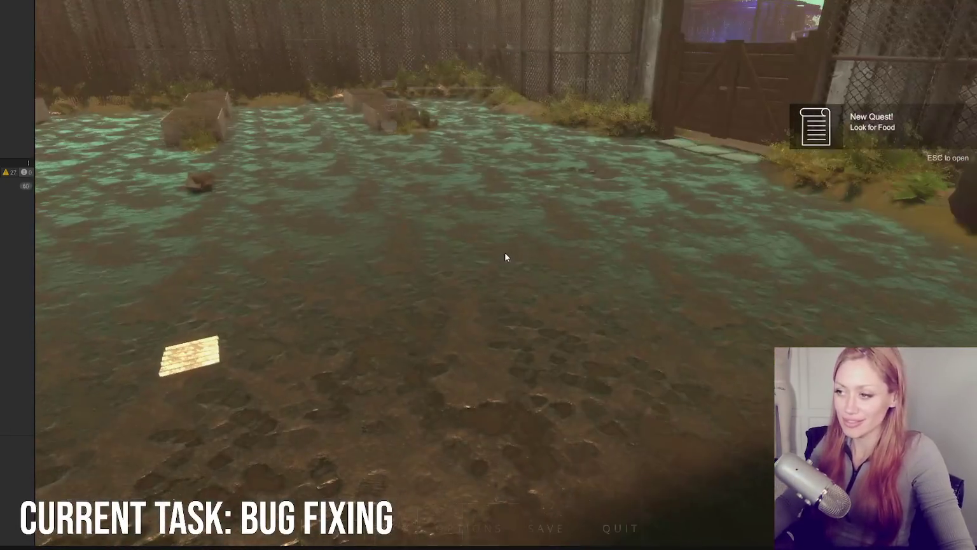
pyautogui.click(707, 32)
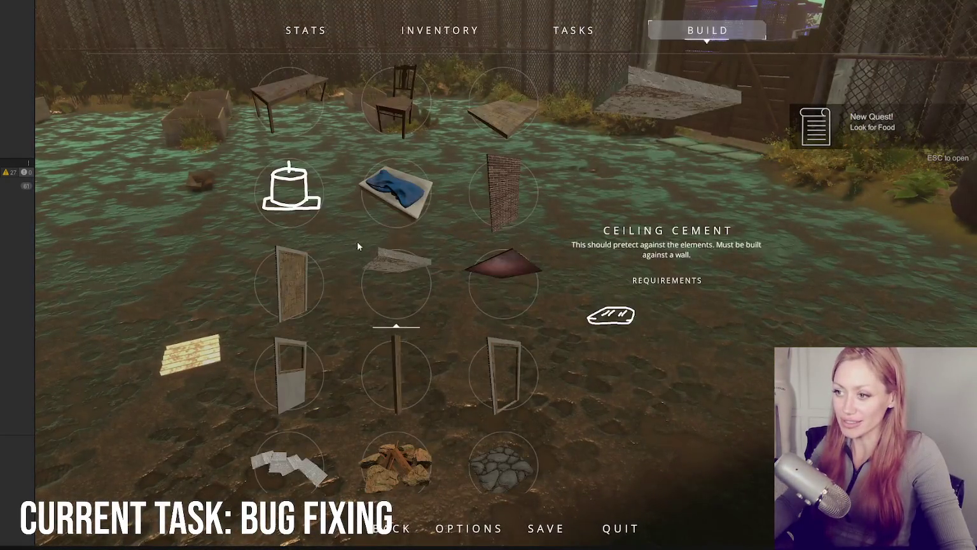
pyautogui.click(284, 185)
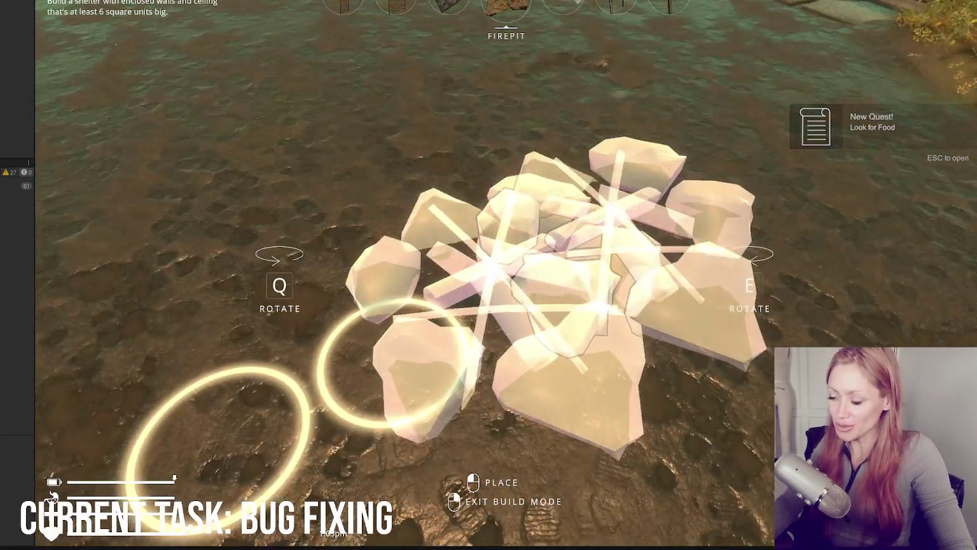
pyautogui.click(488, 275)
# Check the new firepit in the Scene view, then pause the game and return to the code editor
pyautogui.press('Escape')
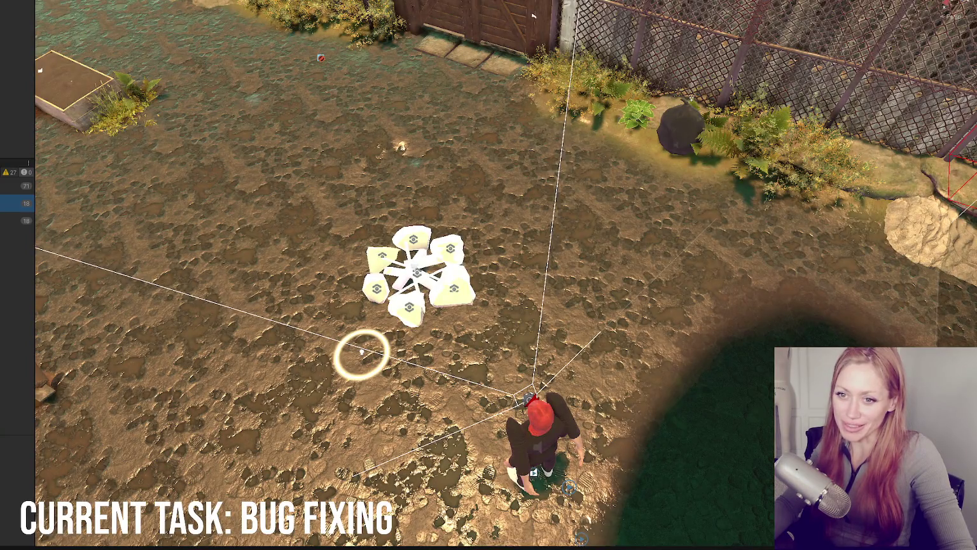
pyautogui.scroll(3, 15, 356)
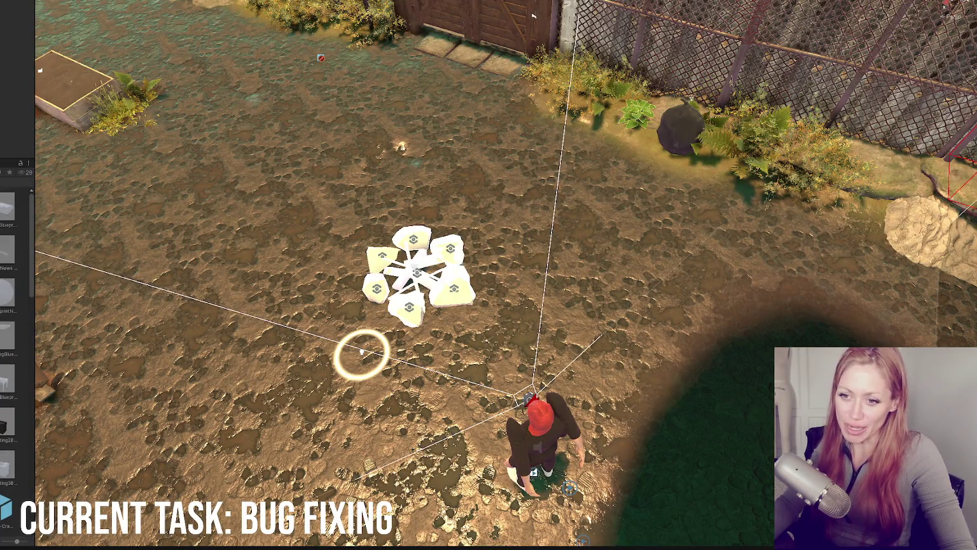
pyautogui.scroll(-5, 16, 356)
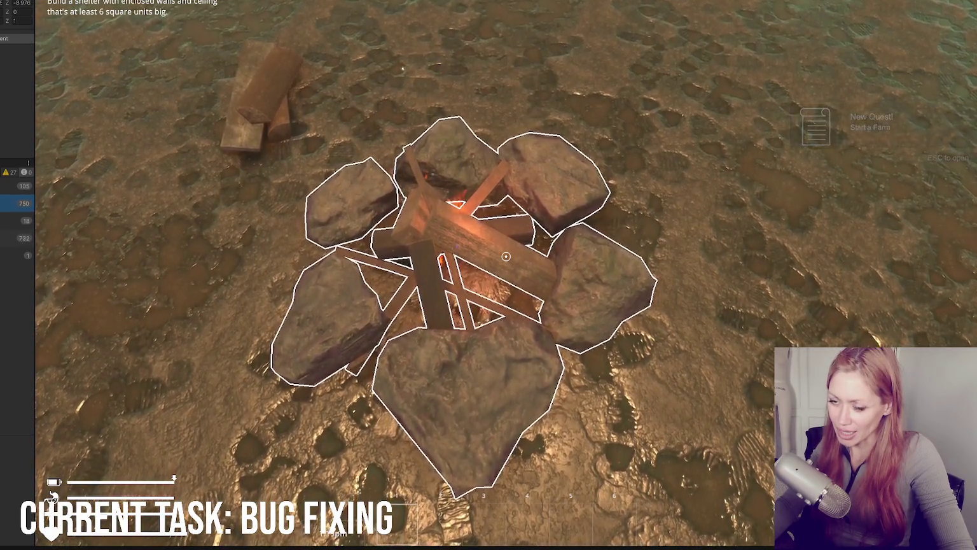
pyautogui.press('Escape')
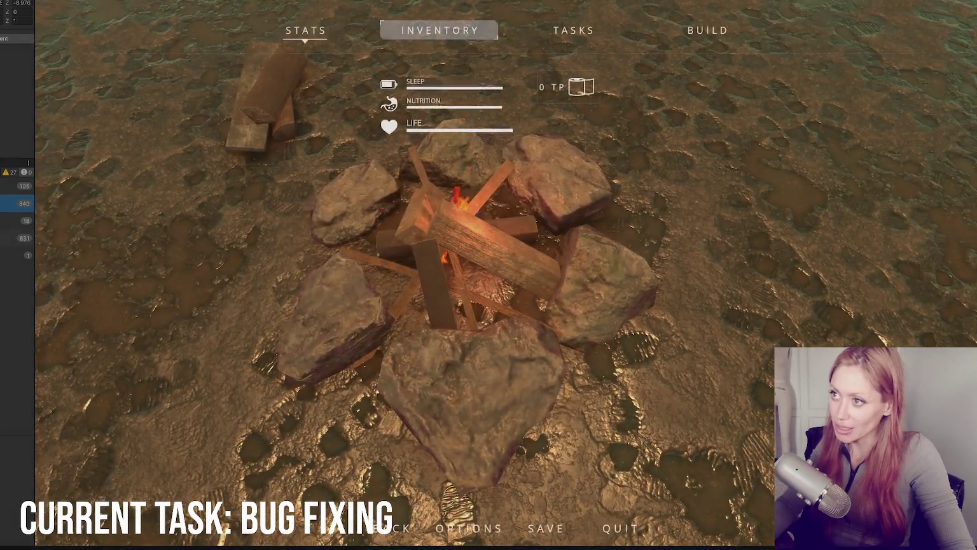
pyautogui.hotkey('alt', 'Tab')
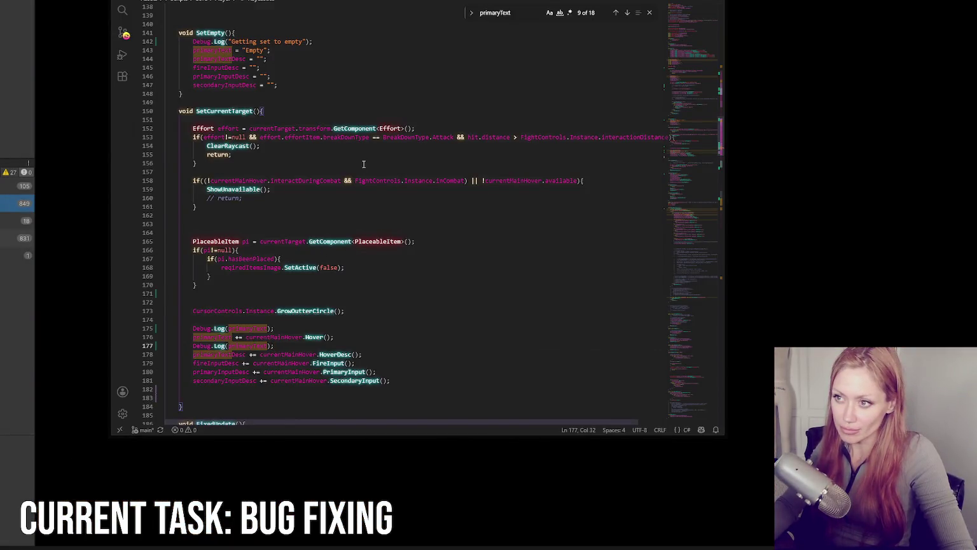
# Read through BuildStation.cs's Hover and PrimaryInput, highlighting every use of the Crafting tag
pyautogui.scroll(-3, 367, 156)
pyautogui.scroll(3, 369, 121)
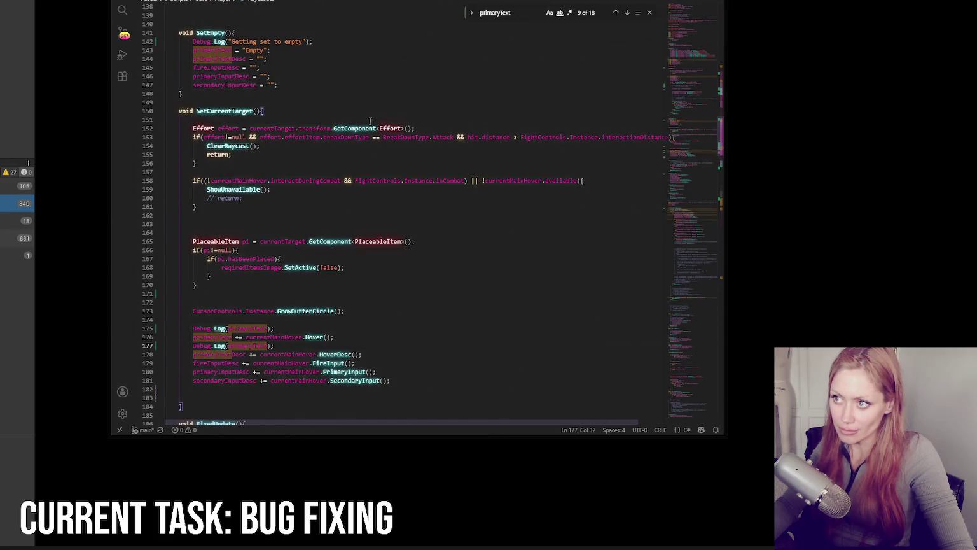
pyautogui.hotkey('ctrl', 'Tab')
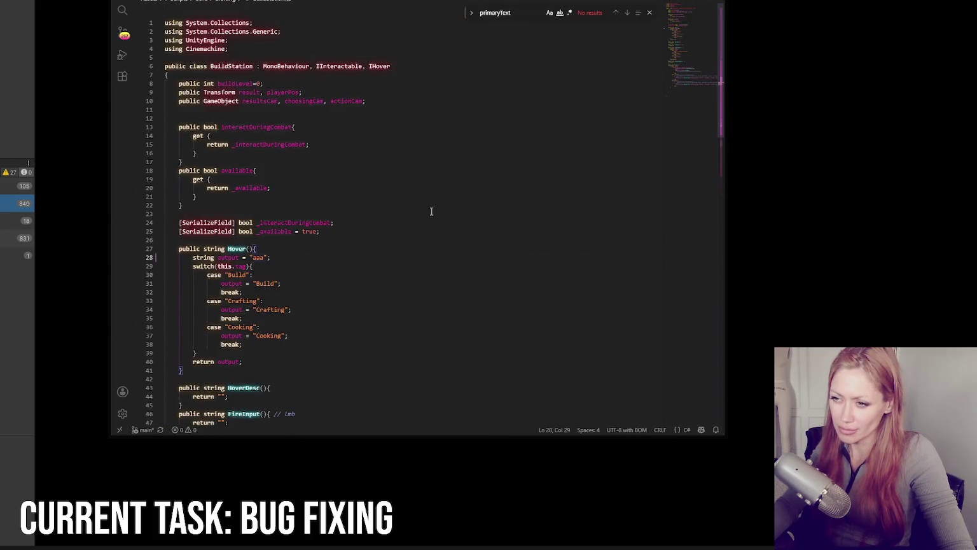
pyautogui.scroll(-8, 432, 211)
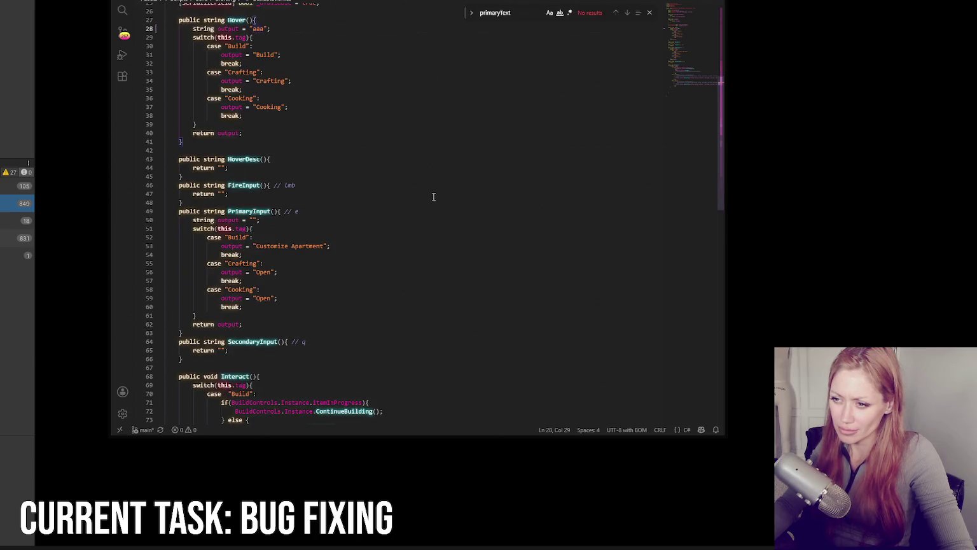
pyautogui.scroll(-5, 434, 197)
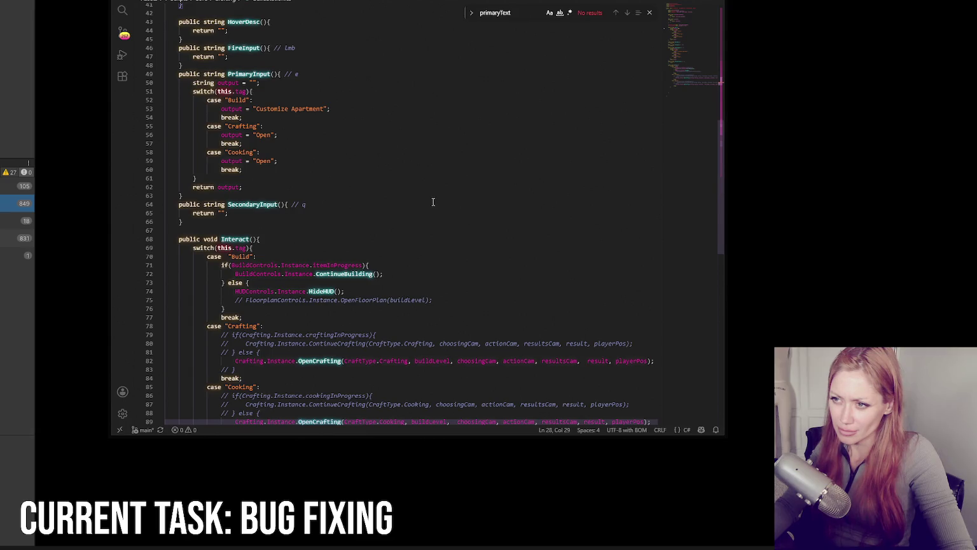
pyautogui.doubleClick(242, 124)
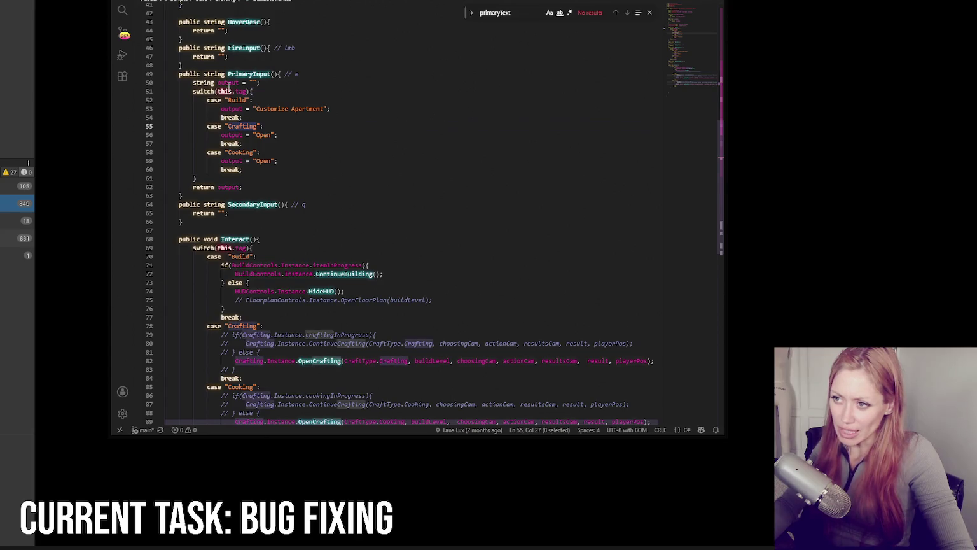
pyautogui.scroll(6, 236, 87)
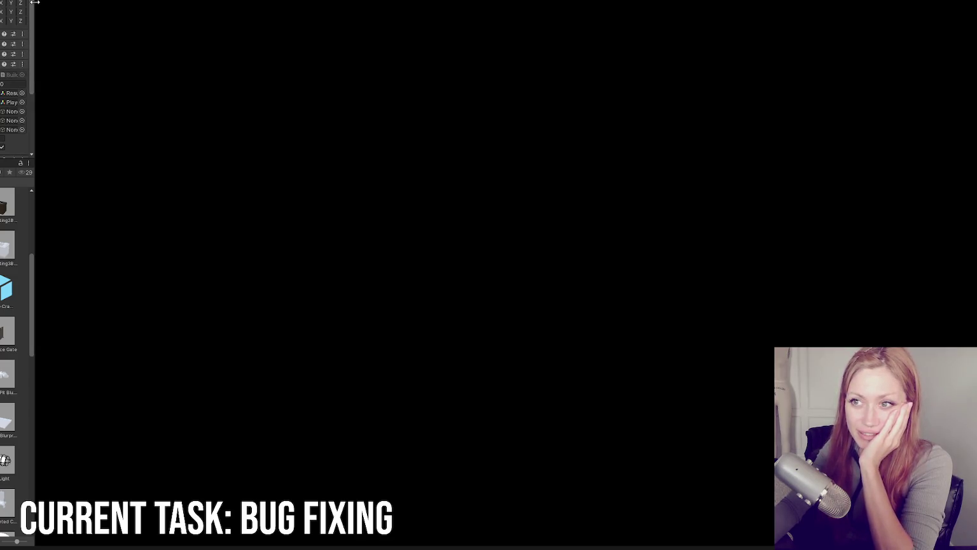
# Widen the Inspector, uncheck Mesh Collider on the stone objects, and relaunch the game in dev mode
pyautogui.moveTo(35, 2); pyautogui.dragTo(128, 6)
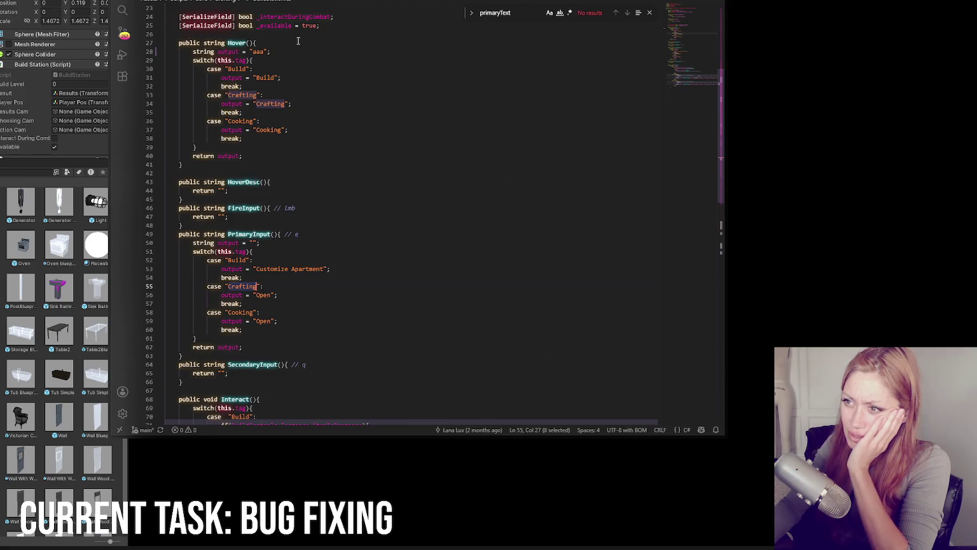
pyautogui.scroll(5, 301, 60)
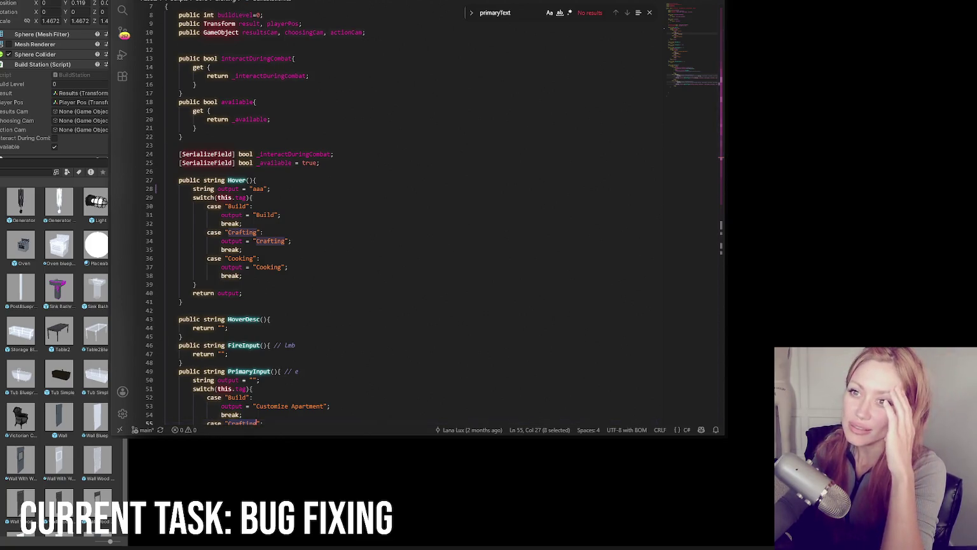
pyautogui.hotkey('alt', 'Tab')
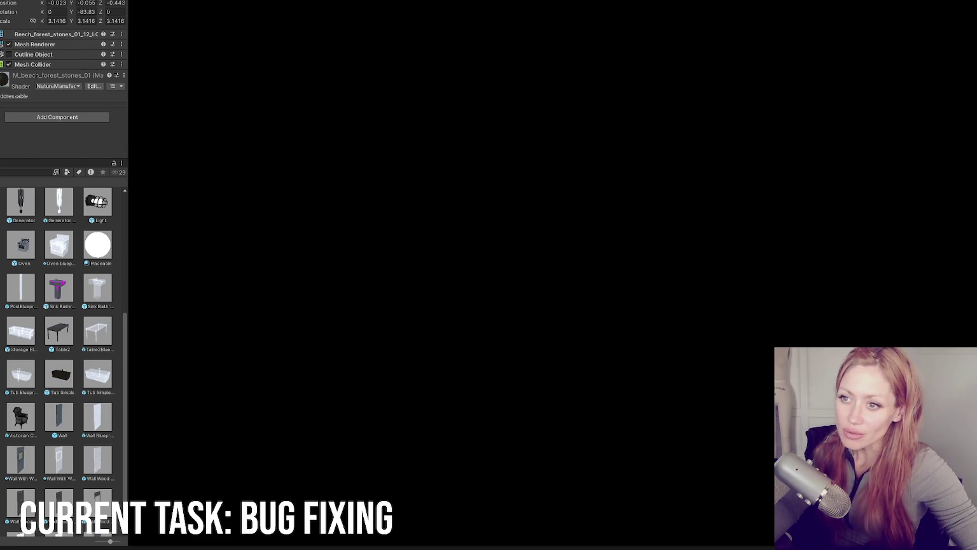
pyautogui.click(9, 65)
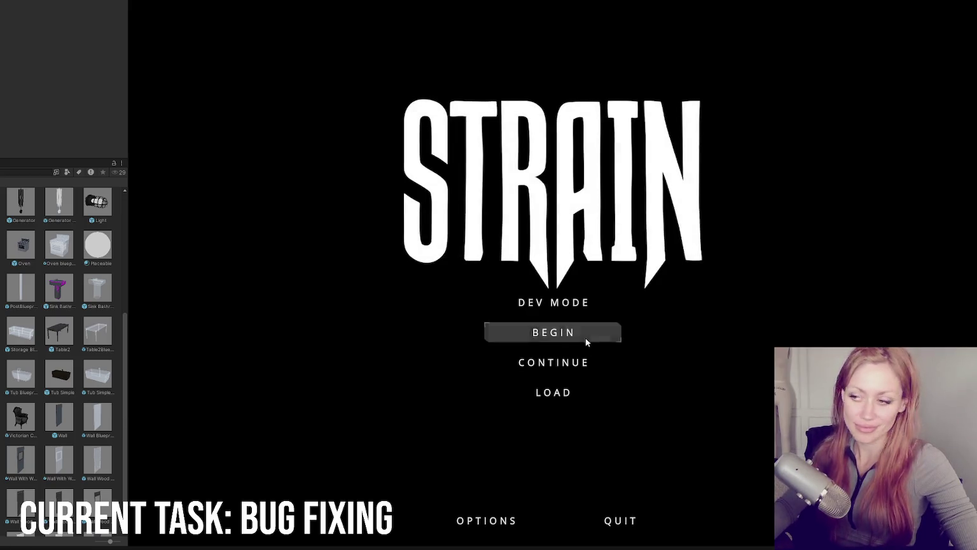
pyautogui.click(585, 303)
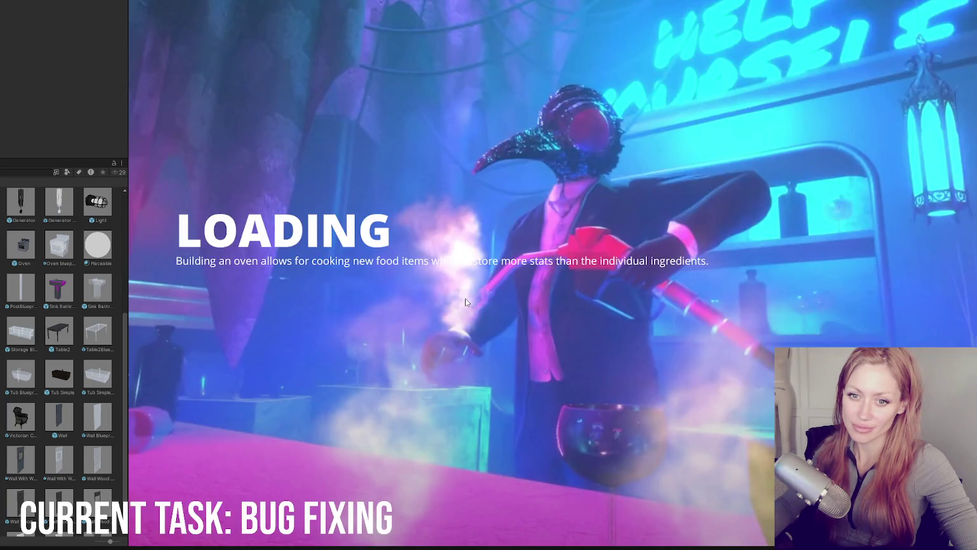